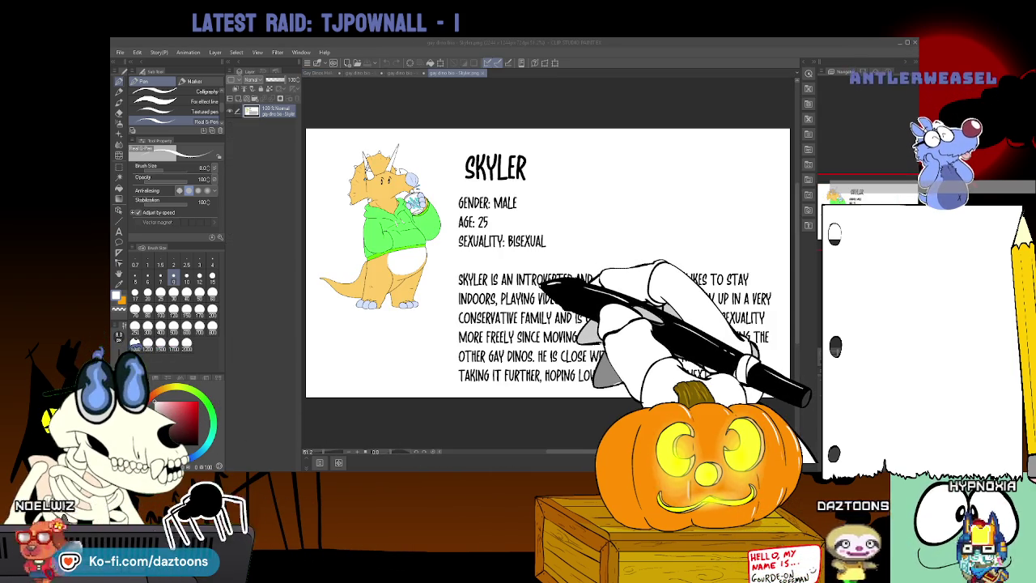
# Zoom in on the bio dinosaur and sample its orange skin colour with the eyedropper
pyautogui.click(405, 214)
pyautogui.scroll(-2, 425, 231)
pyautogui.moveTo(424, 230); pyautogui.dragTo(524, 217)
pyautogui.scroll(2, 525, 216)
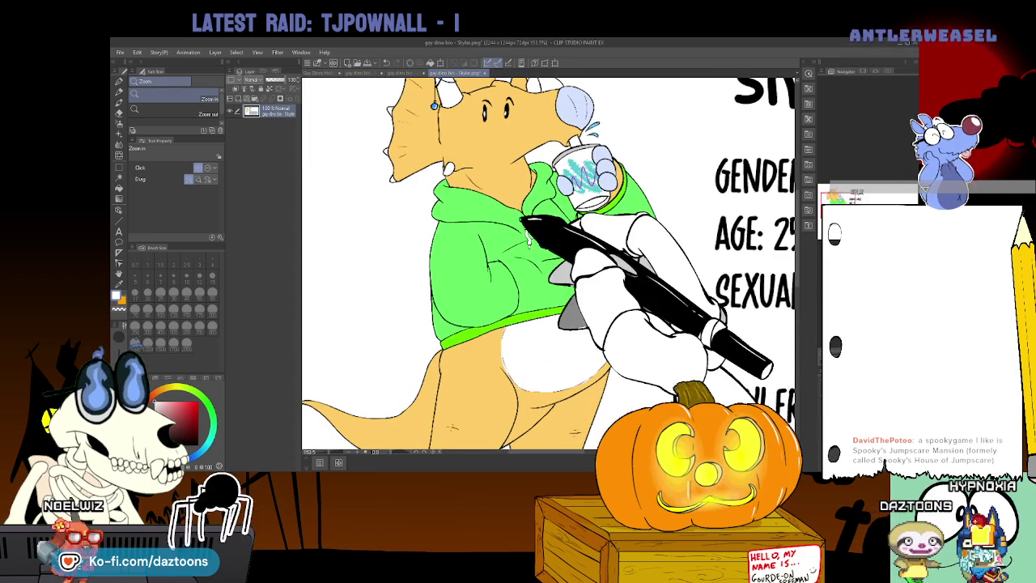
pyautogui.press('i')
pyautogui.click(352, 103)
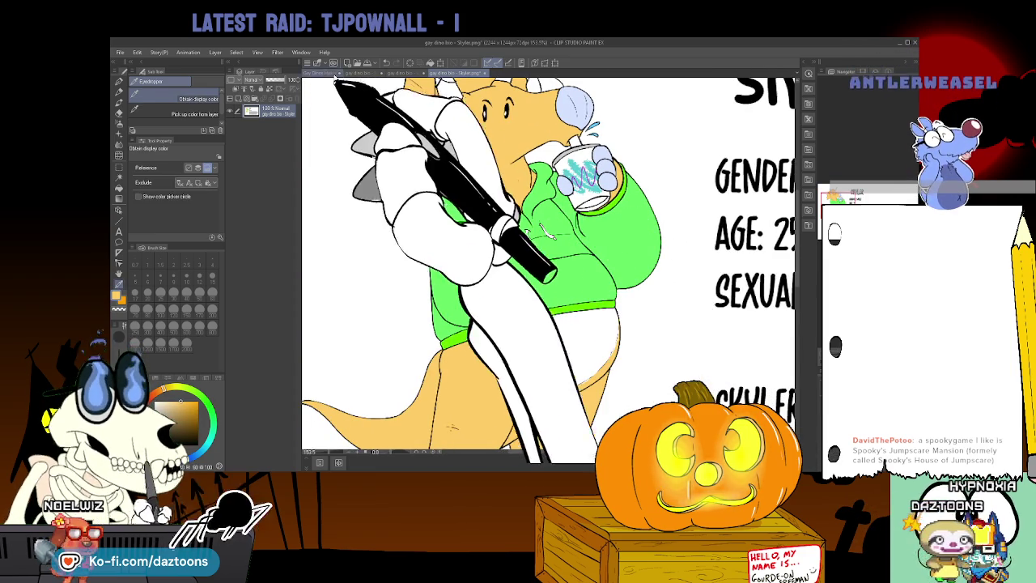
# Switch to the Halloween costumes drawing and auto-select the triceratops's whole area
pyautogui.click(327, 74)
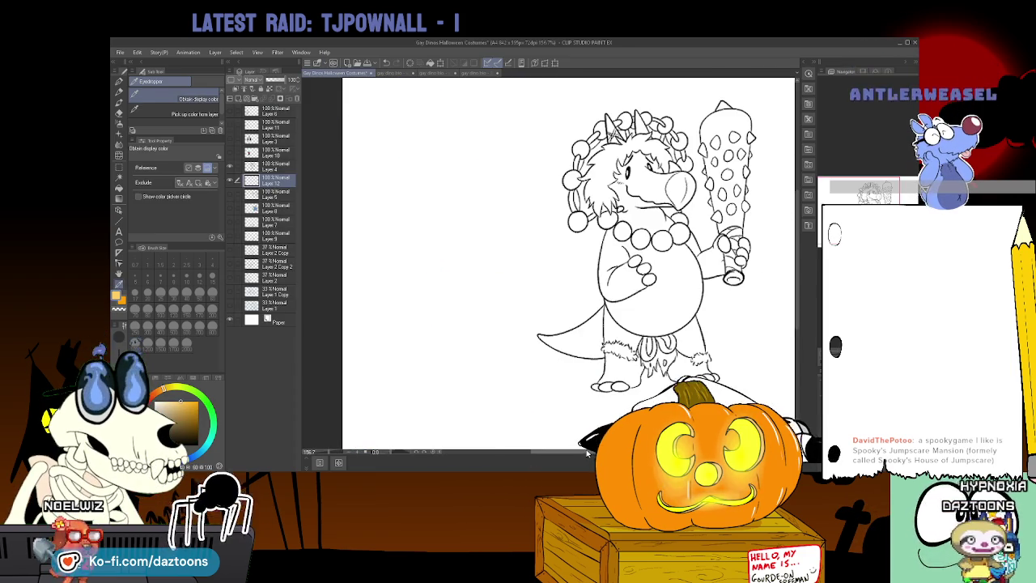
pyautogui.hscroll(2, 548, 263)
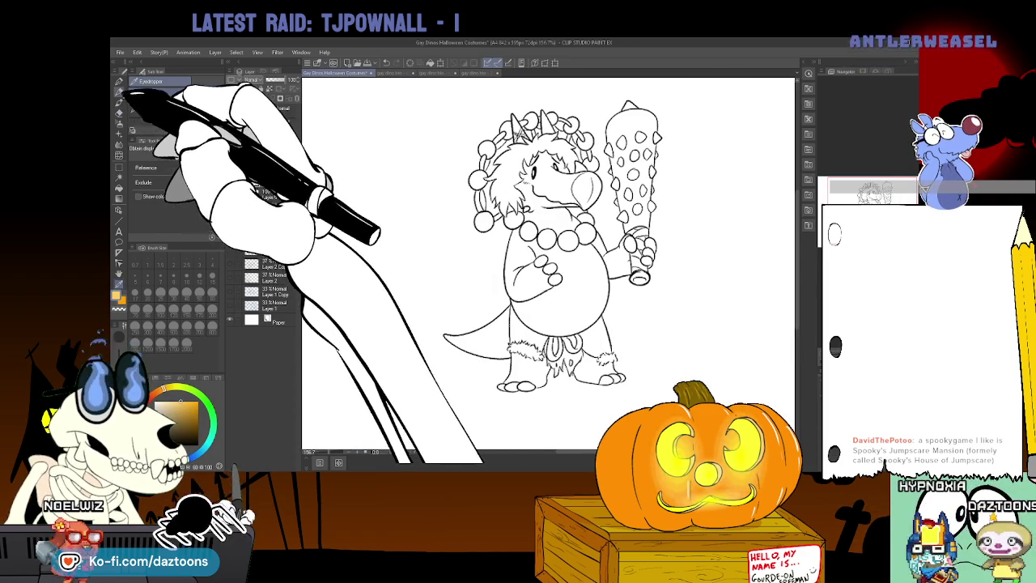
pyautogui.click(121, 179)
pyautogui.click(491, 204)
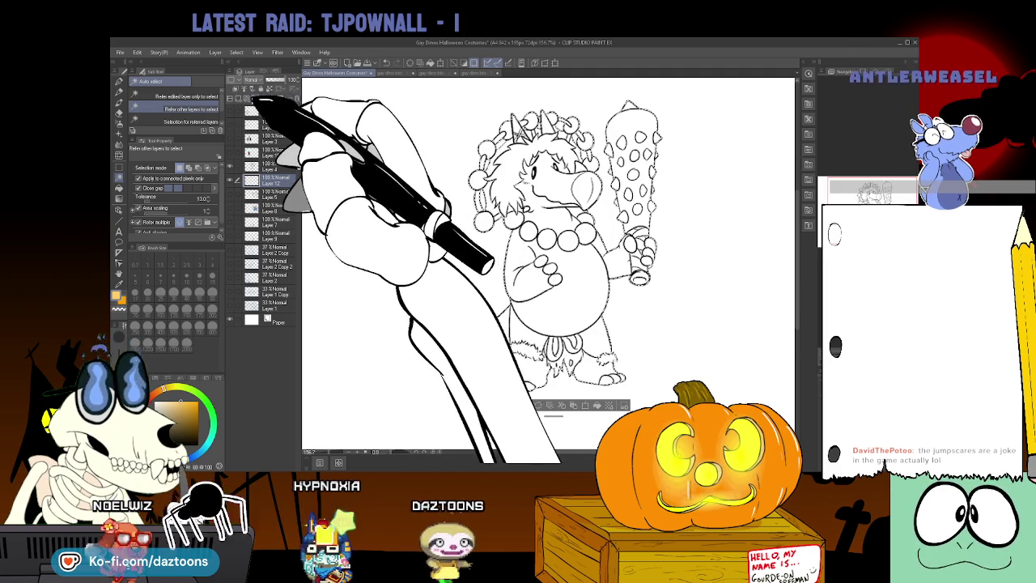
# Fill the selected triceratops area light orange on a new layer
pyautogui.hotkey('ctrl', 'x')
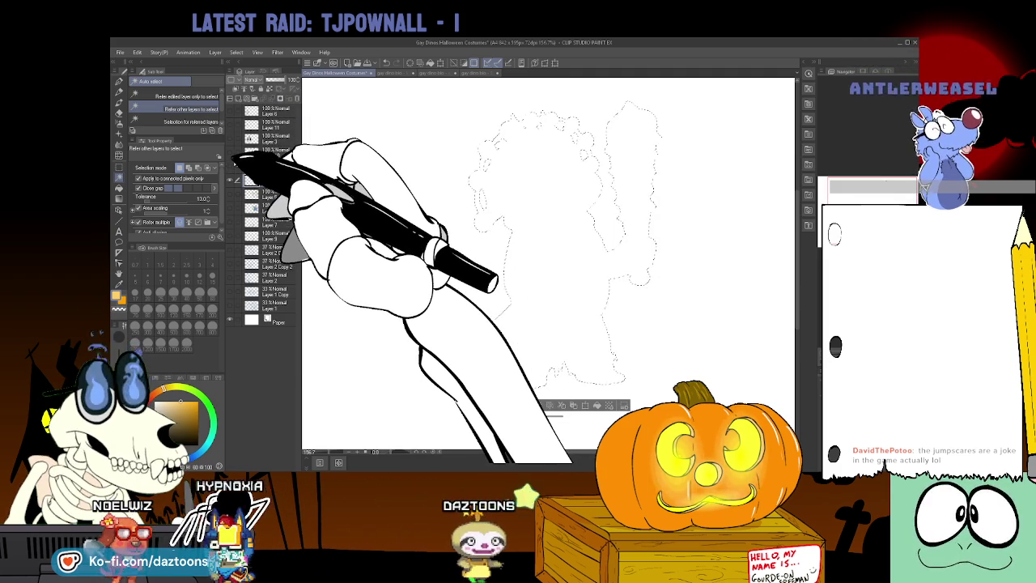
pyautogui.press('g')
pyautogui.click(550, 243)
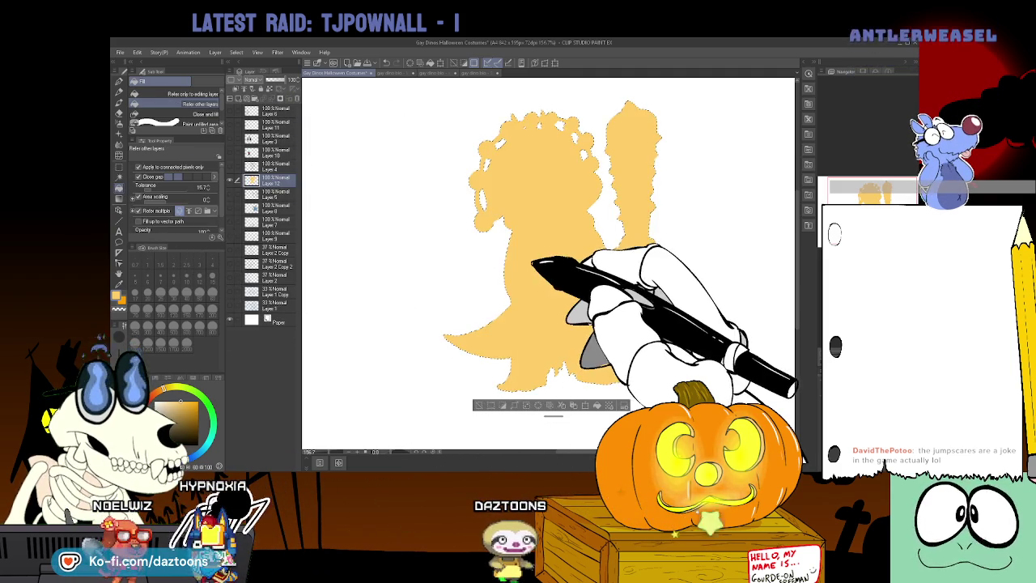
# On another new layer, pen-outline and fill the triceratops's belly white
pyautogui.hotkey('ctrl', 'v')
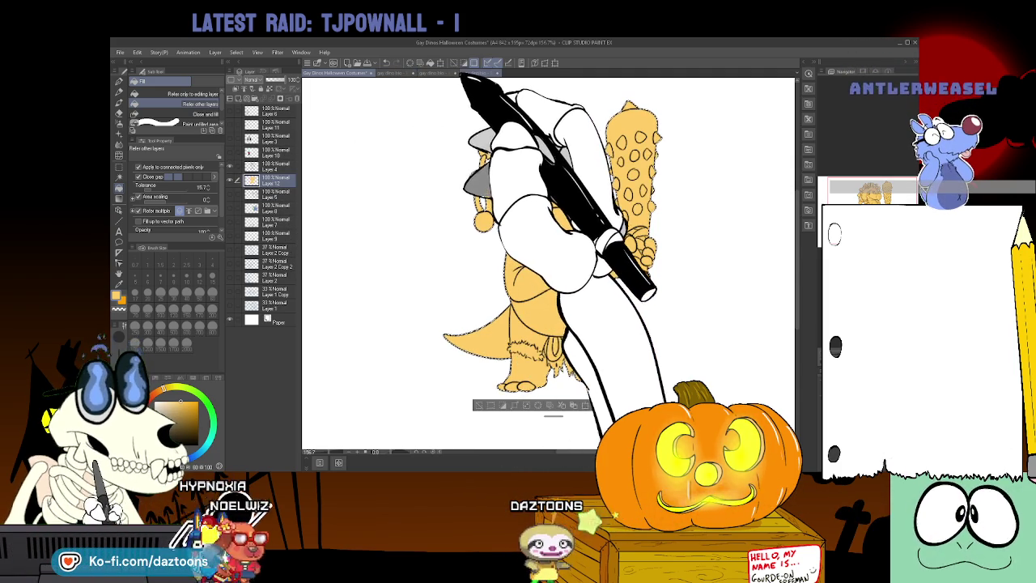
pyautogui.click(462, 73)
pyautogui.press('i')
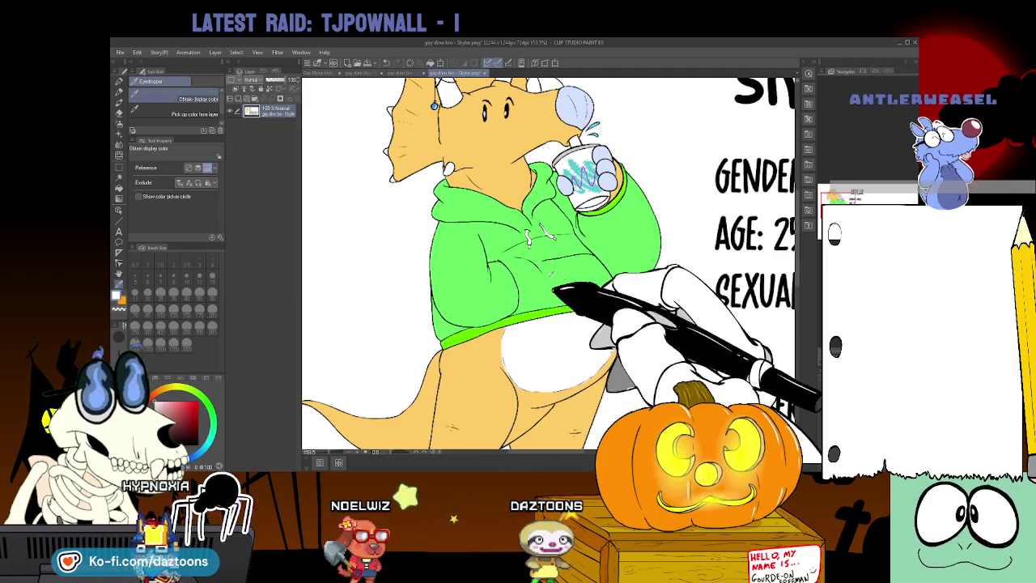
pyautogui.click(328, 73)
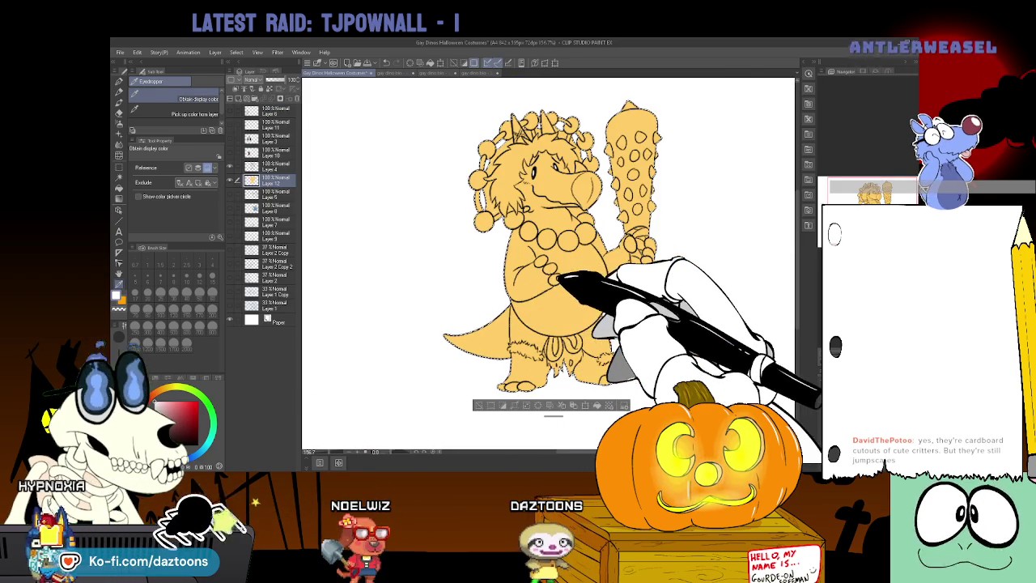
pyautogui.press('p')
pyautogui.press('p')
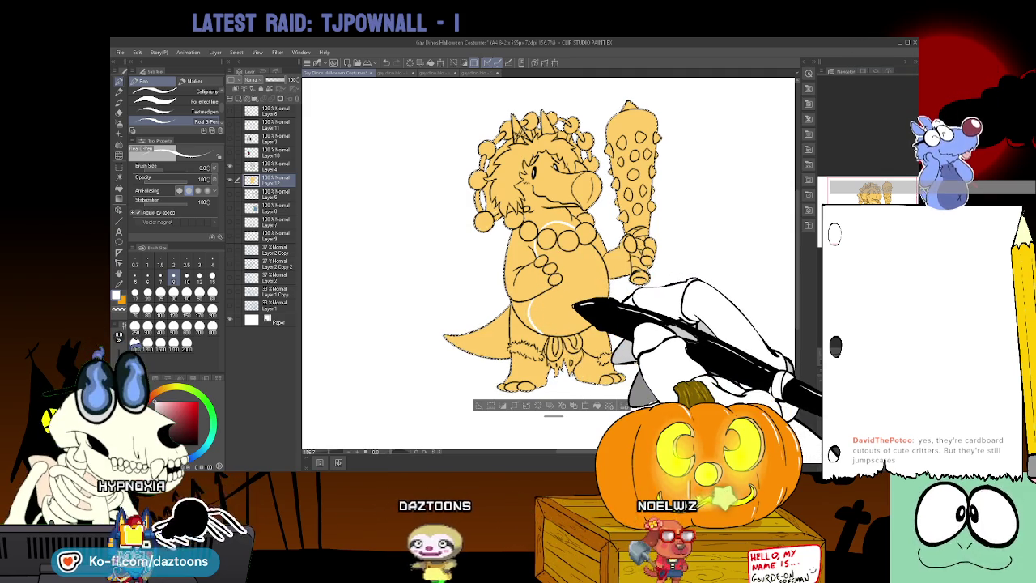
pyautogui.press('g')
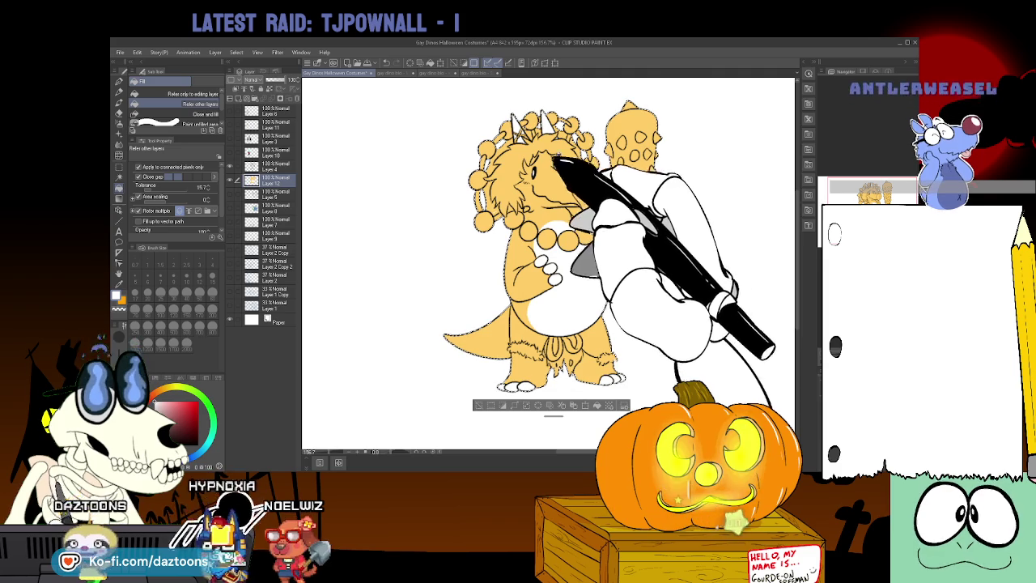
pyautogui.press('p')
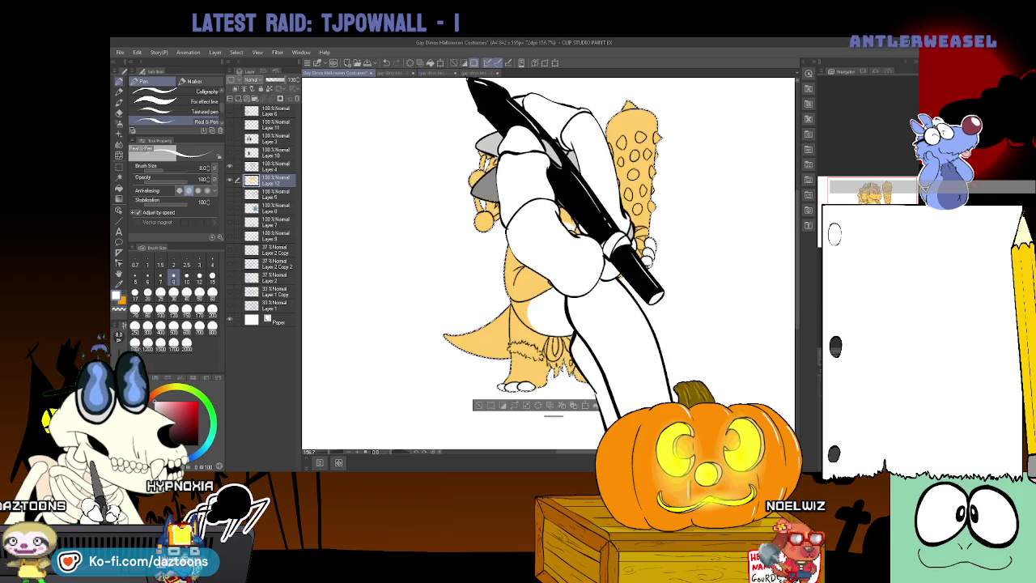
pyautogui.click(476, 73)
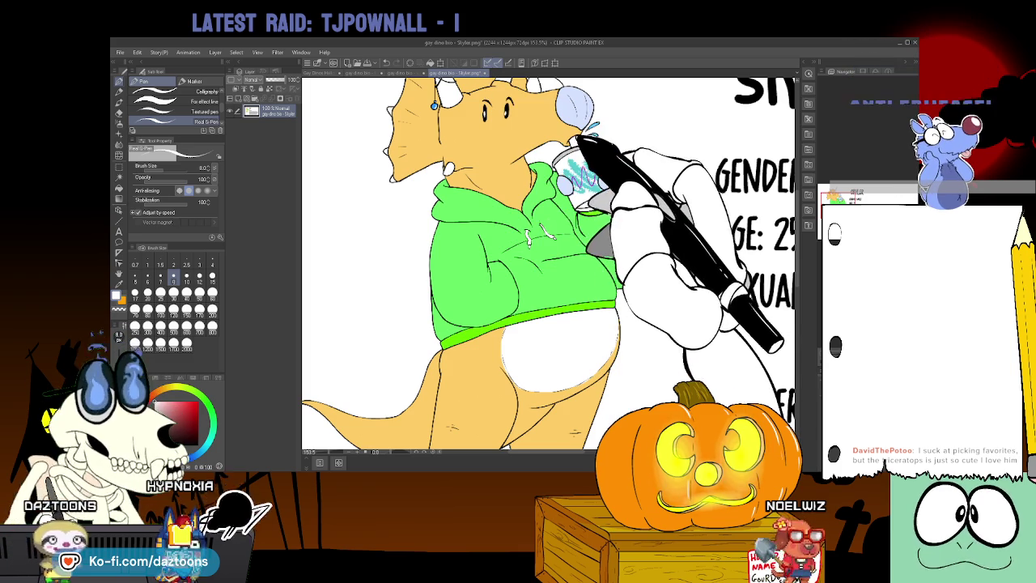
# Fill the triceratops's beak with blue-grey sampled from another dino bio, then choose red
pyautogui.press('i')
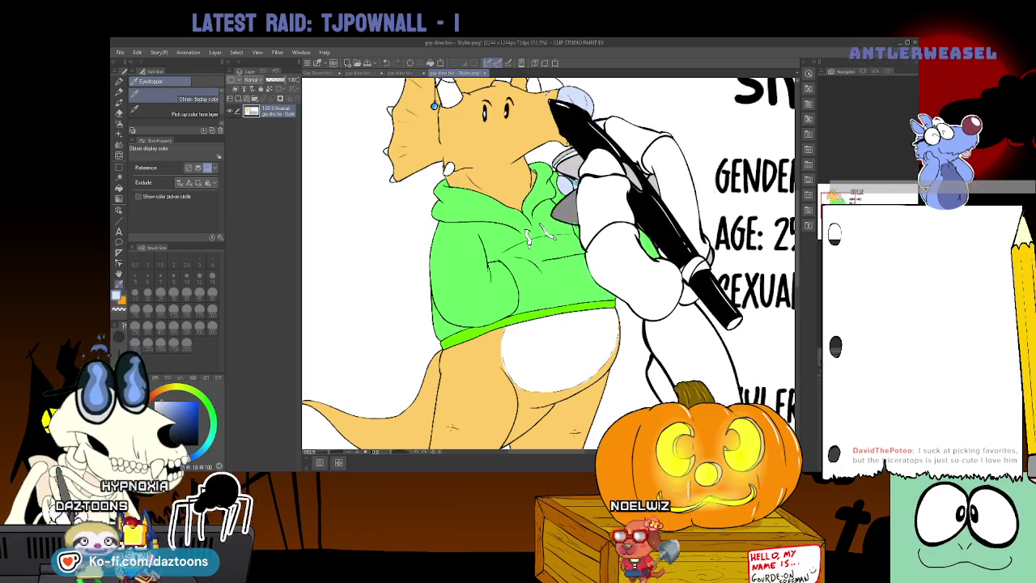
pyautogui.click(413, 73)
pyautogui.click(356, 73)
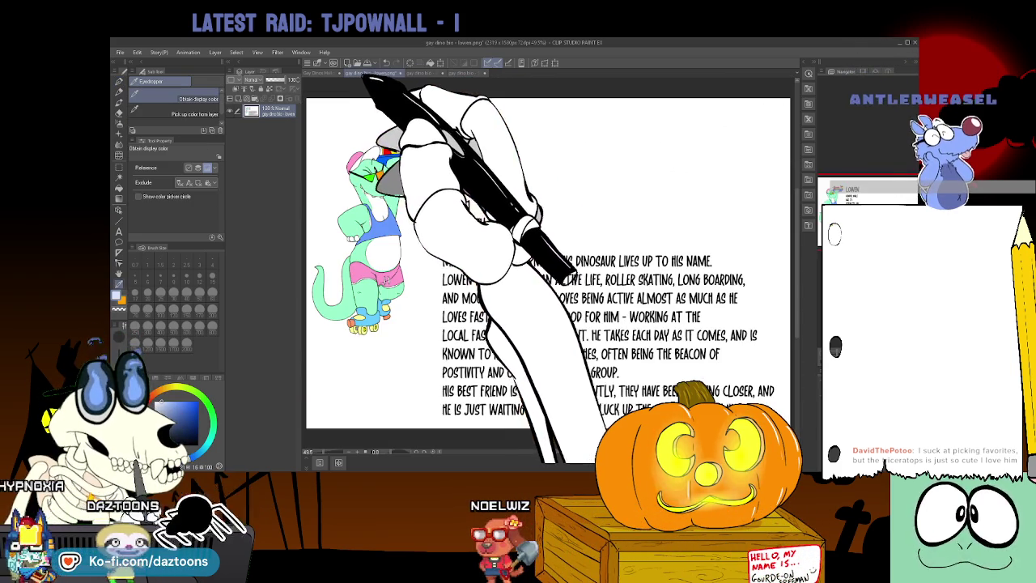
pyautogui.click(413, 73)
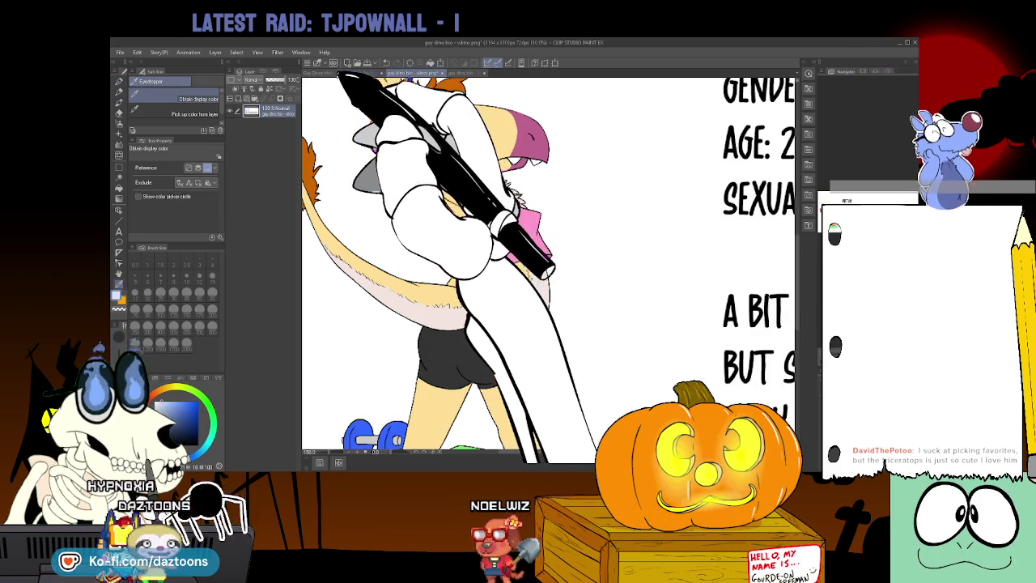
pyautogui.click(335, 73)
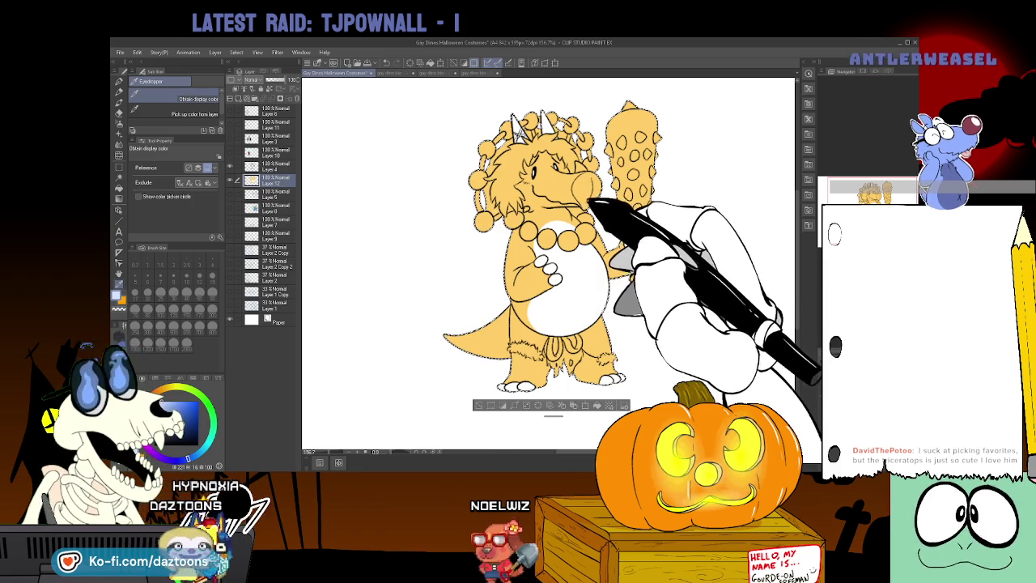
pyautogui.press('g')
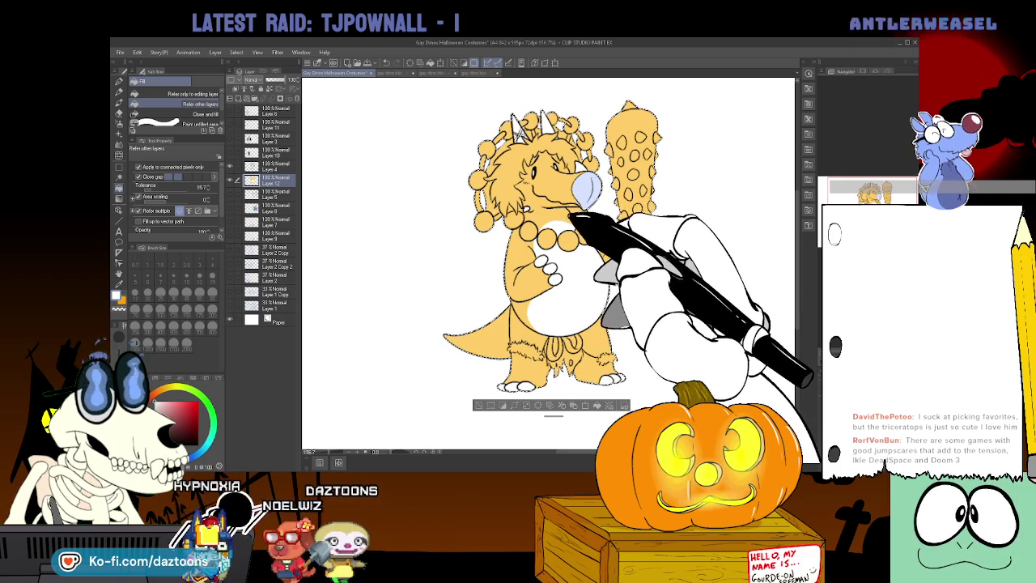
pyautogui.click(190, 408)
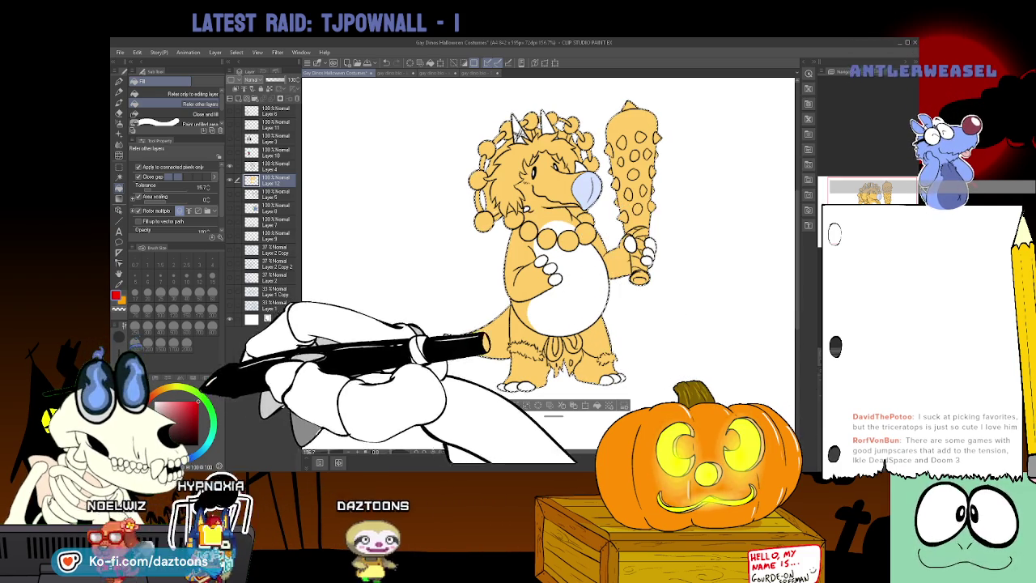
# Fill the six mane balls around the triceratops's head red
pyautogui.click(478, 180)
pyautogui.click(484, 221)
pyautogui.click(487, 148)
pyautogui.click(511, 129)
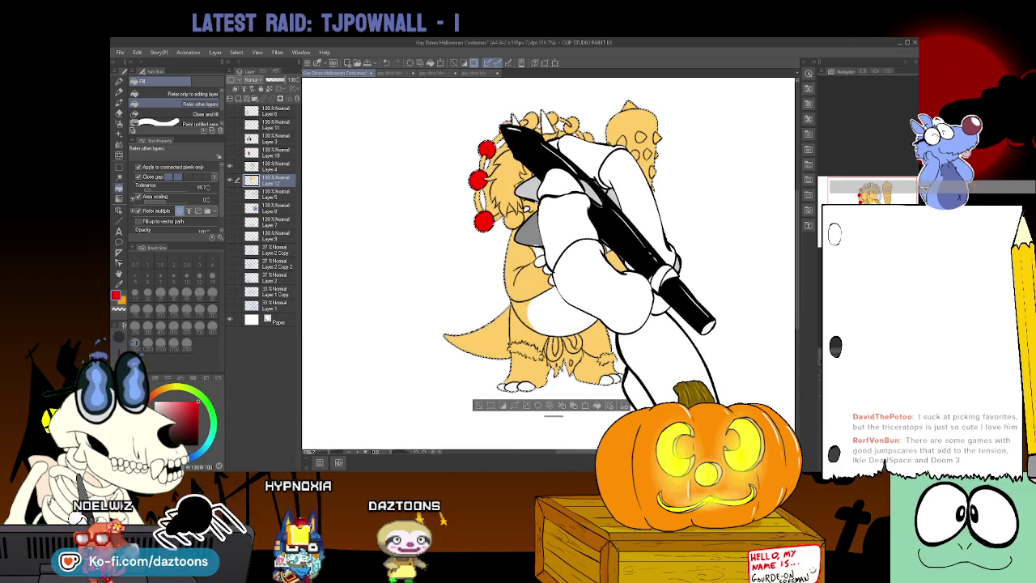
pyautogui.click(554, 118)
pyautogui.click(584, 139)
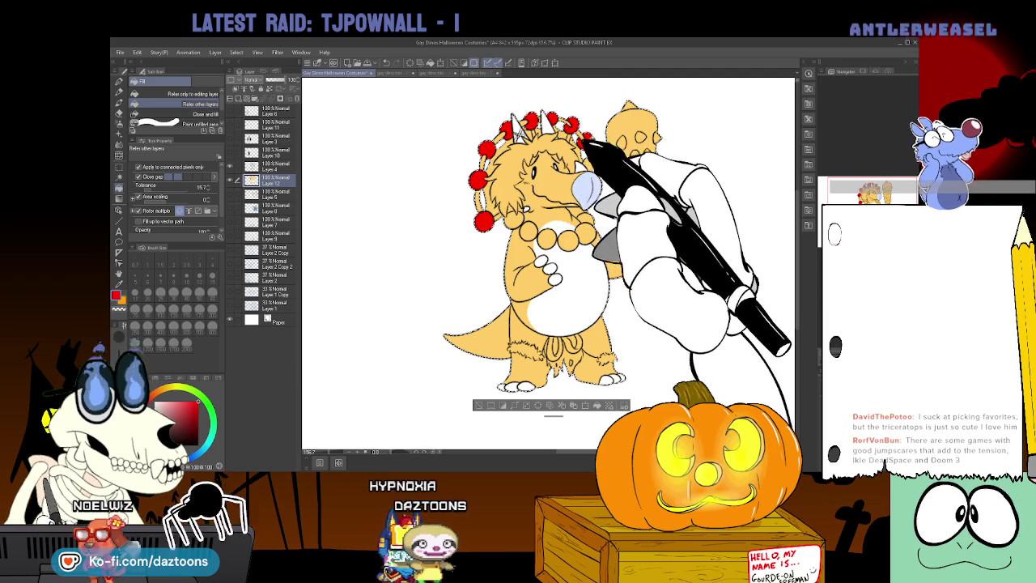
# Recolour the mane balls yellow, from the left side over the top to the snout
pyautogui.click(204, 405)
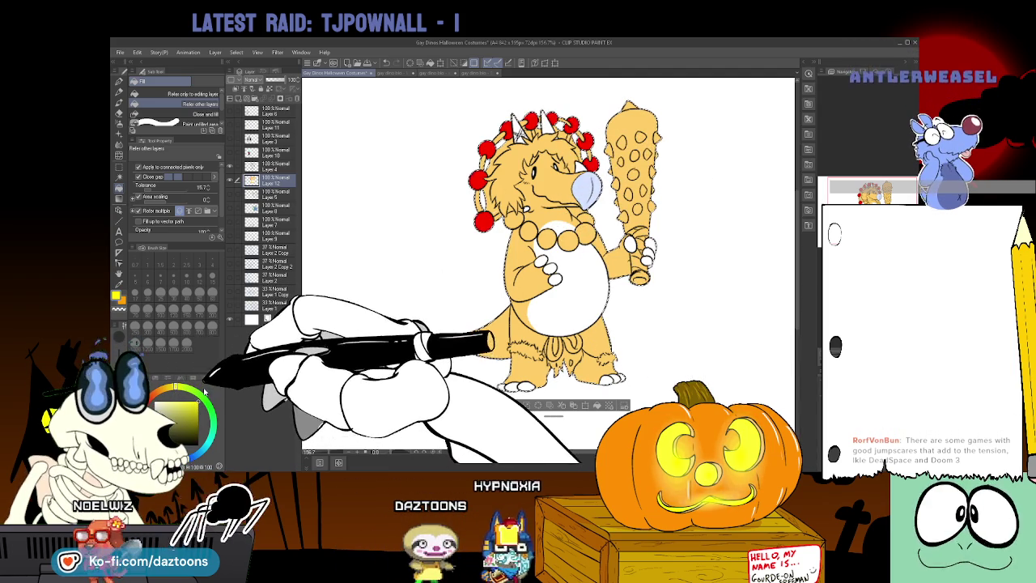
pyautogui.click(481, 220)
pyautogui.click(478, 179)
pyautogui.click(487, 148)
pyautogui.click(506, 128)
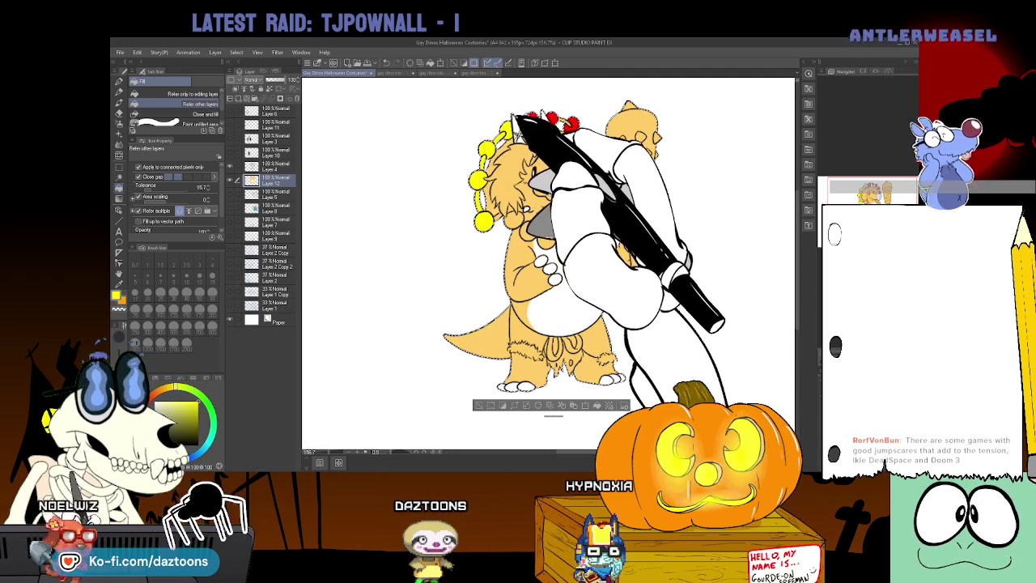
pyautogui.click(530, 119)
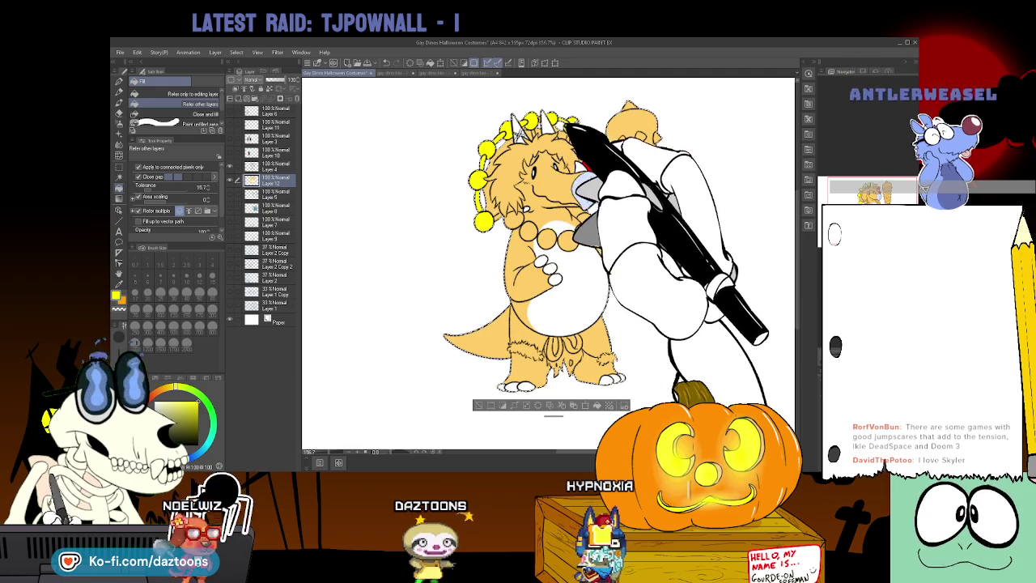
pyautogui.click(587, 164)
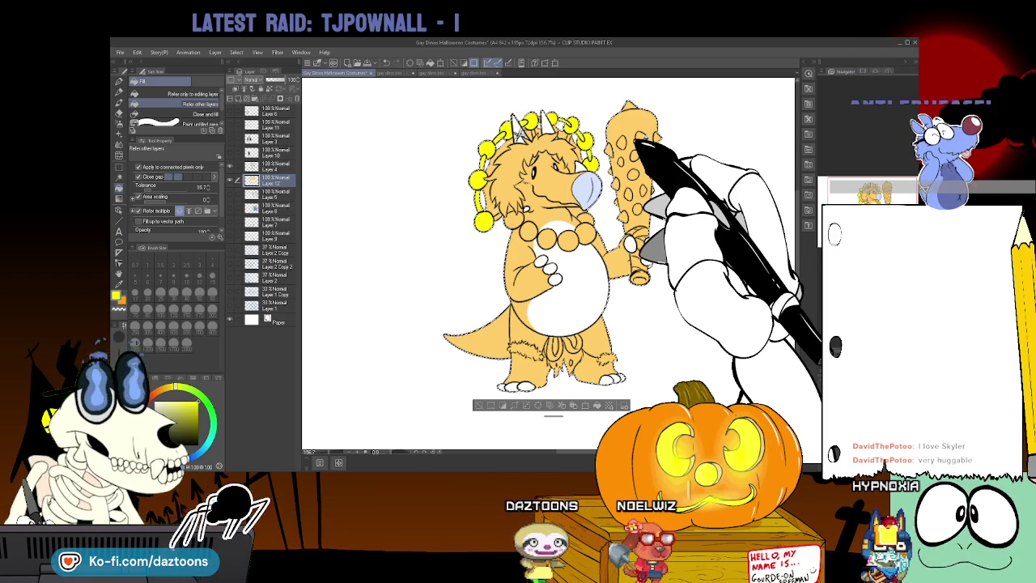
# Choose purple and fill the four necklace beads with it
pyautogui.click(151, 448)
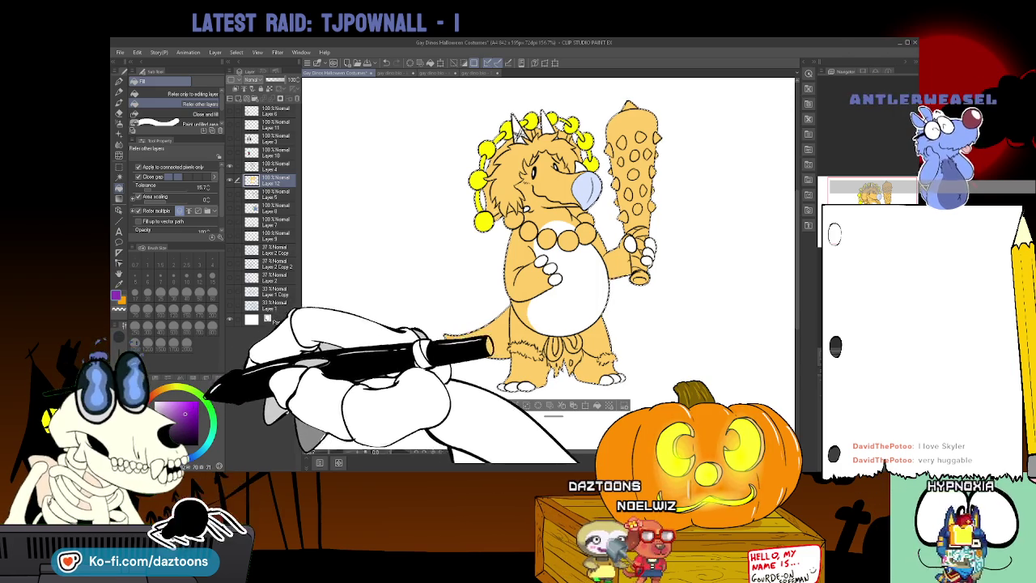
pyautogui.click(512, 220)
pyautogui.click(547, 237)
pyautogui.click(567, 238)
pyautogui.click(583, 235)
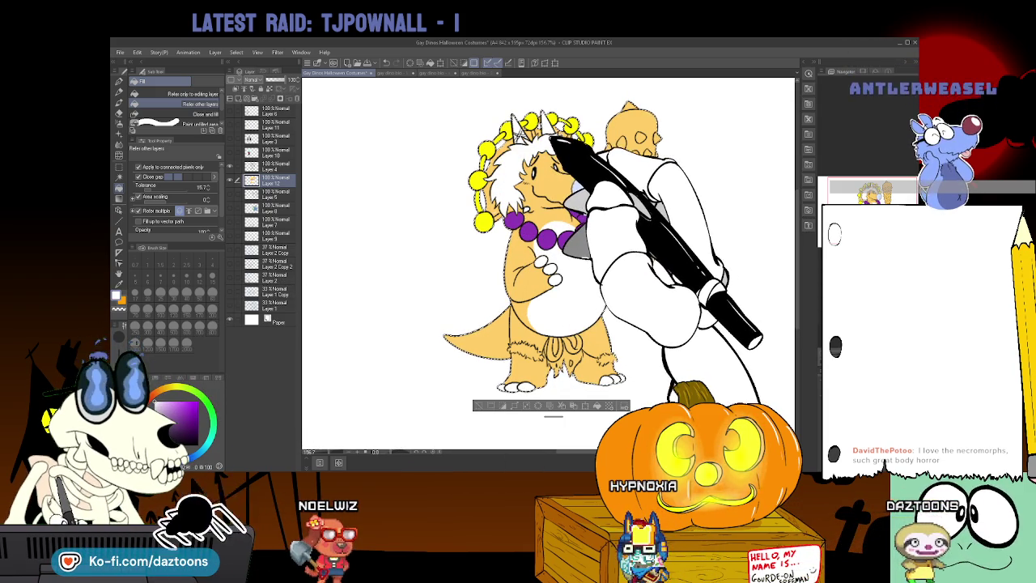
# Fill the dino's loincloth orange-red
pyautogui.press('i')
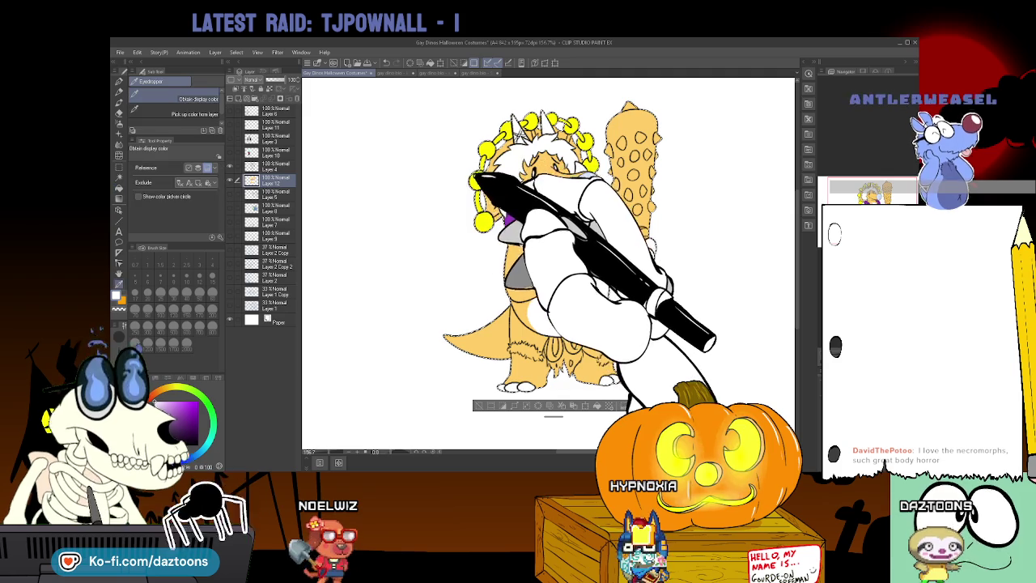
pyautogui.click(486, 218)
pyautogui.press('g')
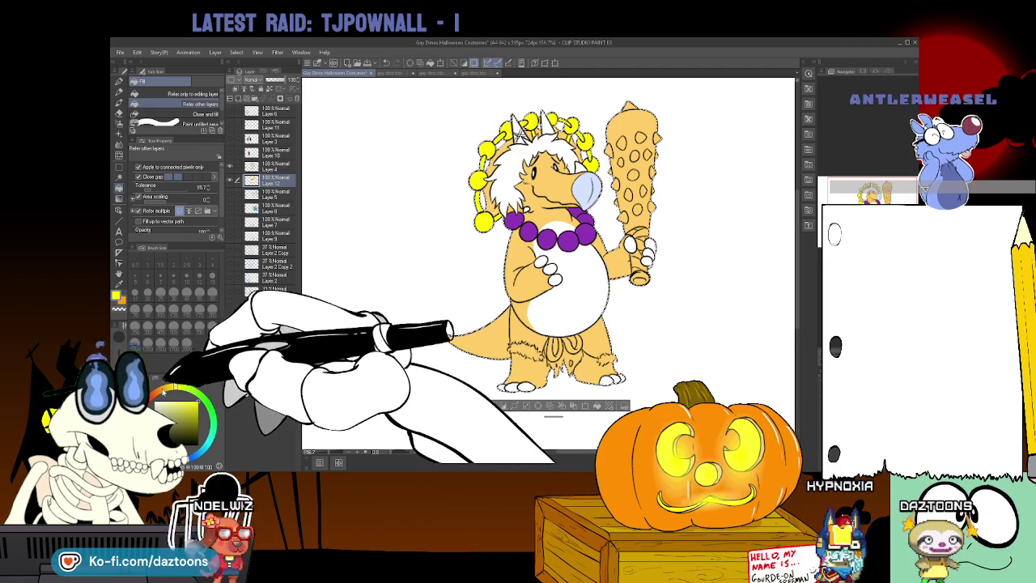
pyautogui.click(212, 409)
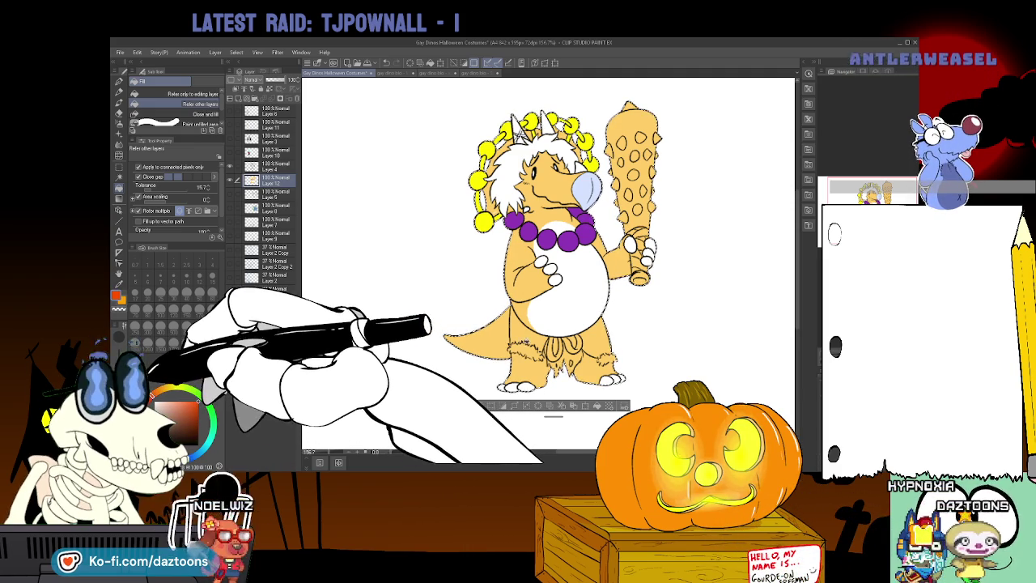
pyautogui.click(534, 325)
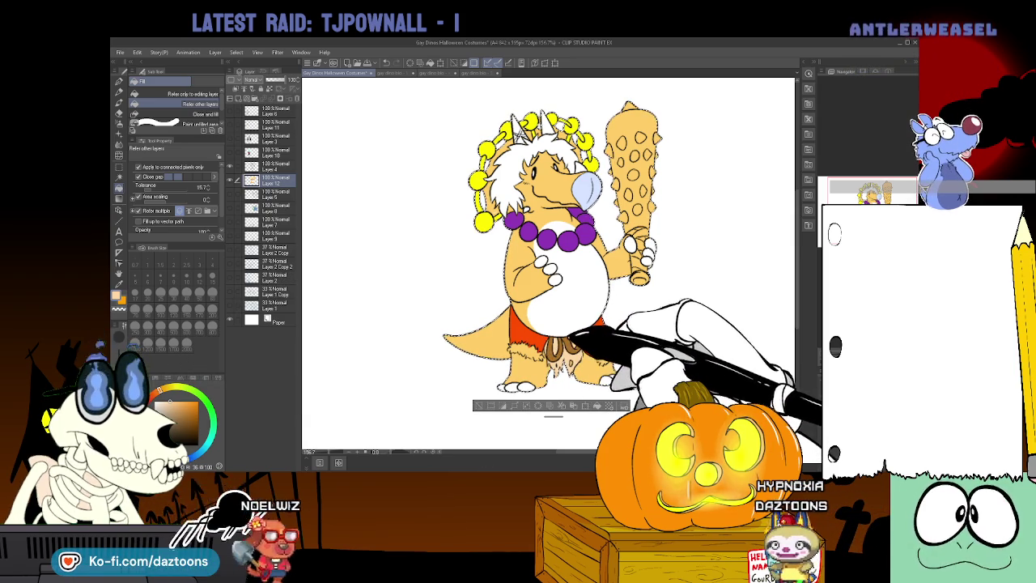
# Draw a white fur trim along the loincloth's edge with the pen
pyautogui.press('x')
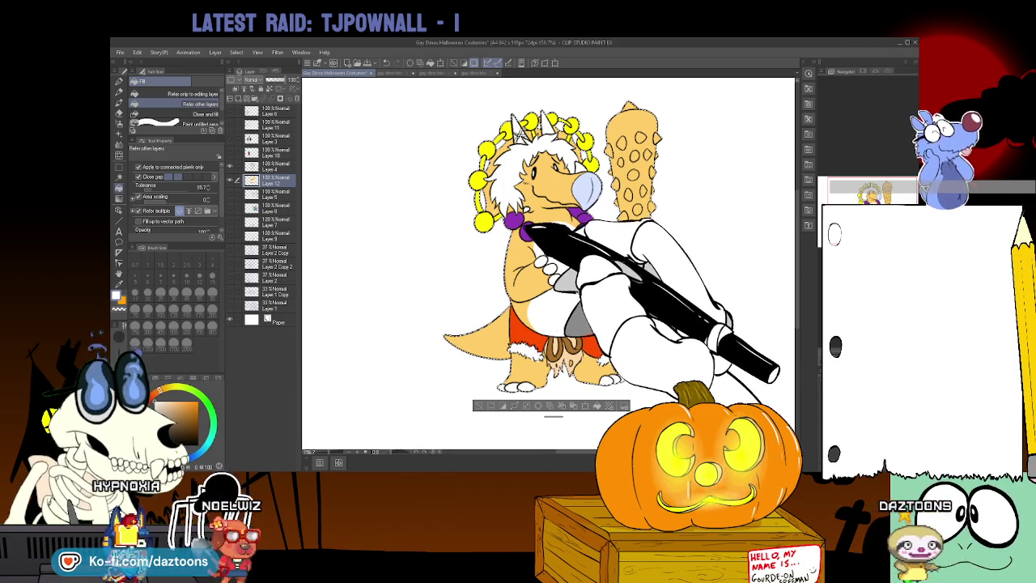
pyautogui.press('p')
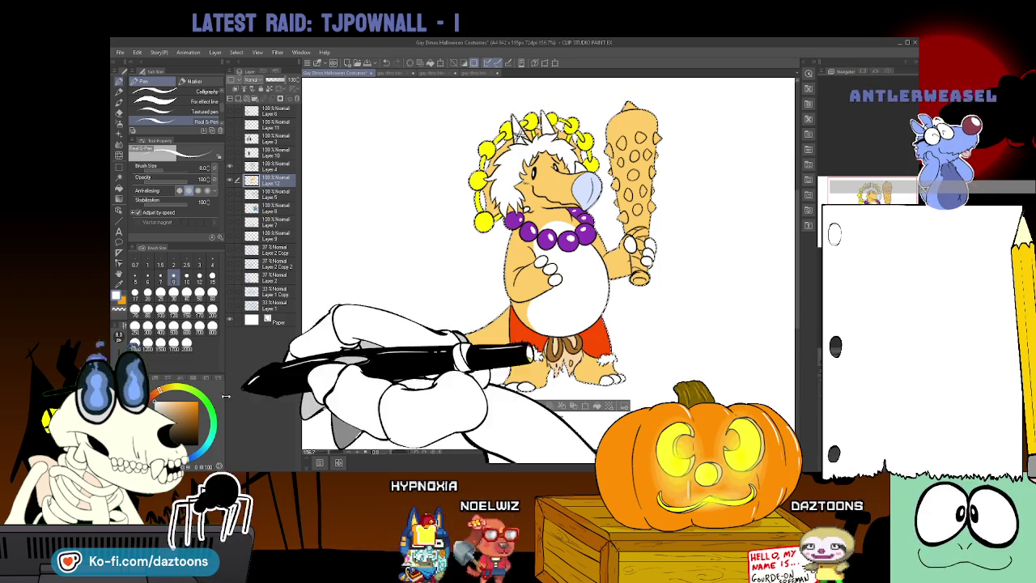
pyautogui.click(185, 415)
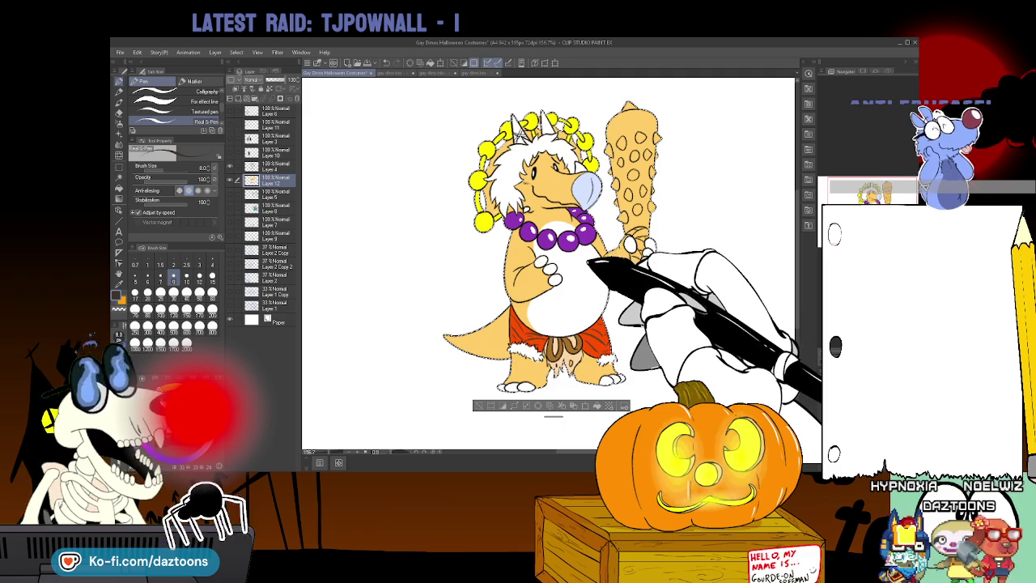
# Fill the spiked club and its handle dark brown around the spots, then clear the selection
pyautogui.press('g')
pyautogui.click(630, 162)
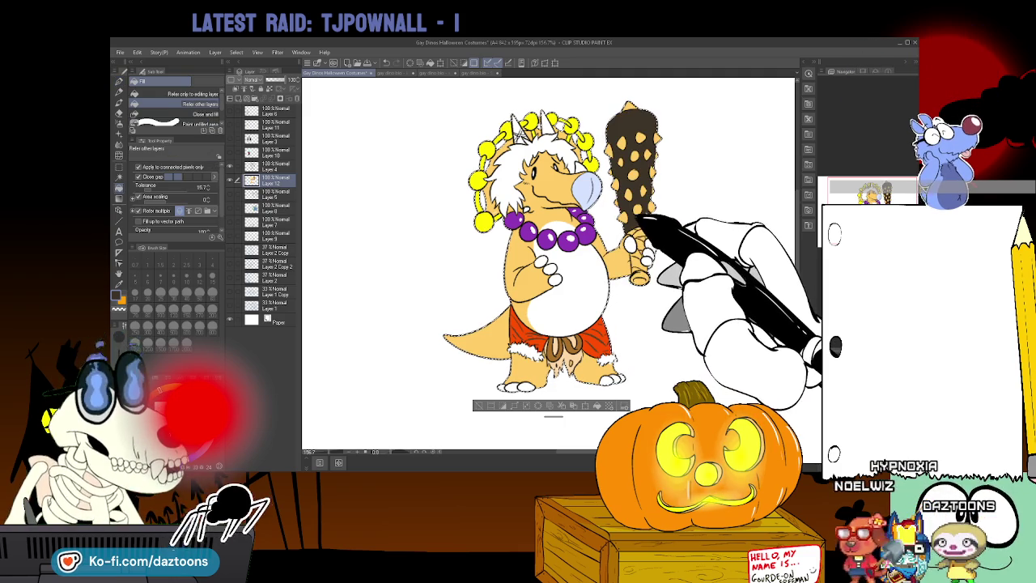
pyautogui.click(640, 277)
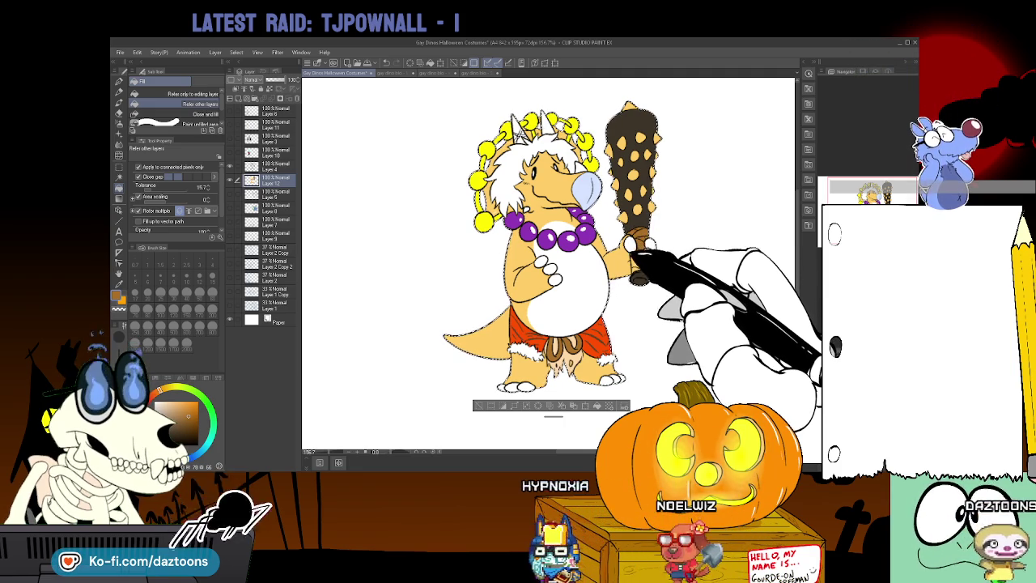
pyautogui.press('p')
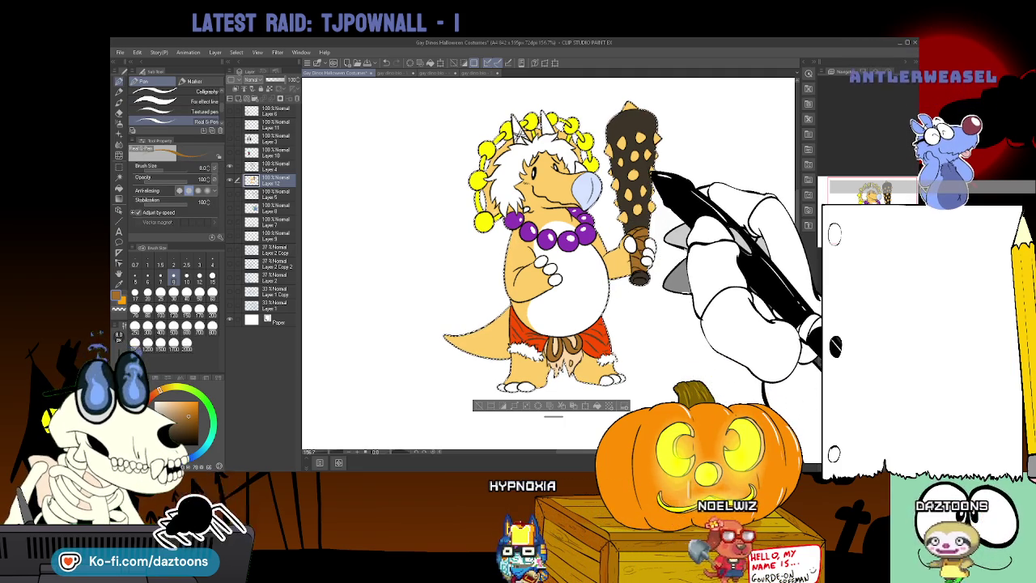
pyautogui.press('g')
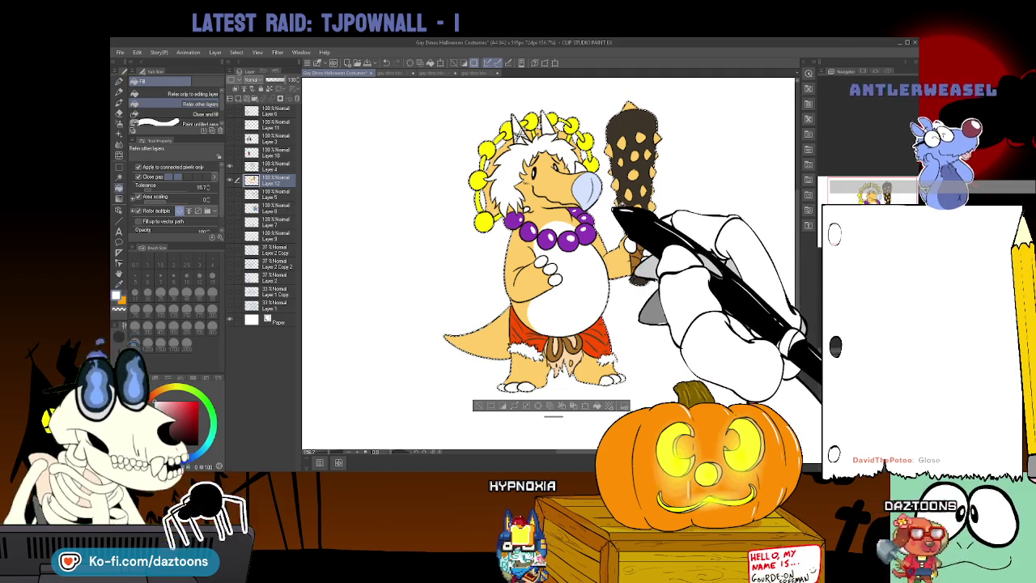
pyautogui.click(623, 195)
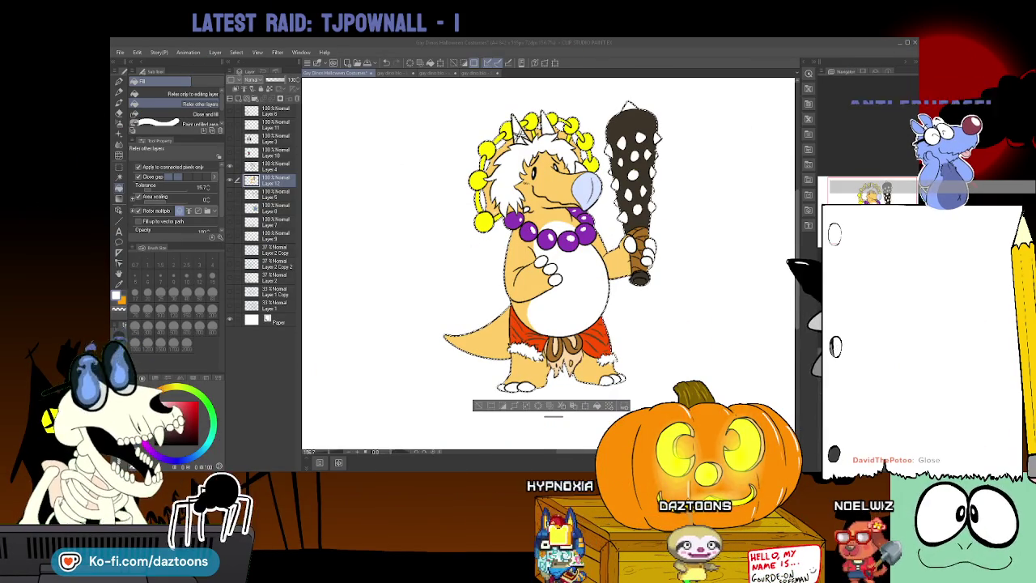
pyautogui.hotkey('ctrl', 'shift', 'a')
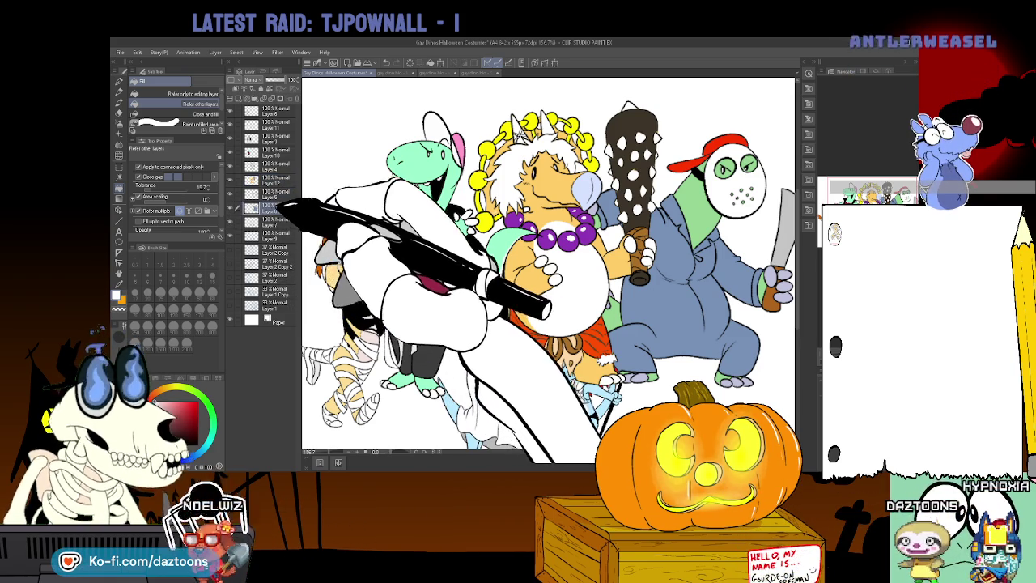
pyautogui.click(272, 206)
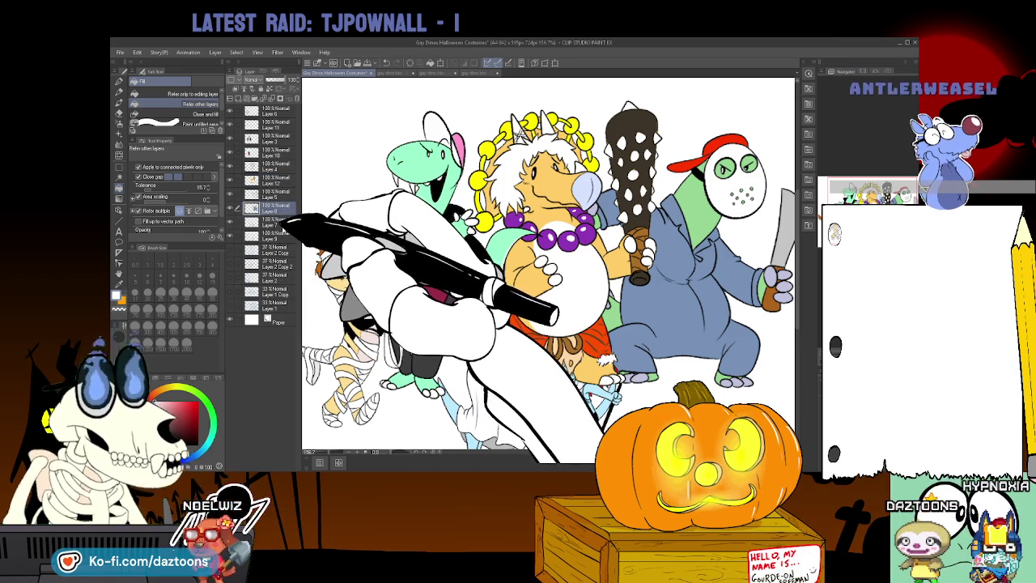
# Reorder Layer 8 and Layer 9 so they sit just under Layer 7
pyautogui.moveTo(267, 207); pyautogui.dragTo(267, 110)
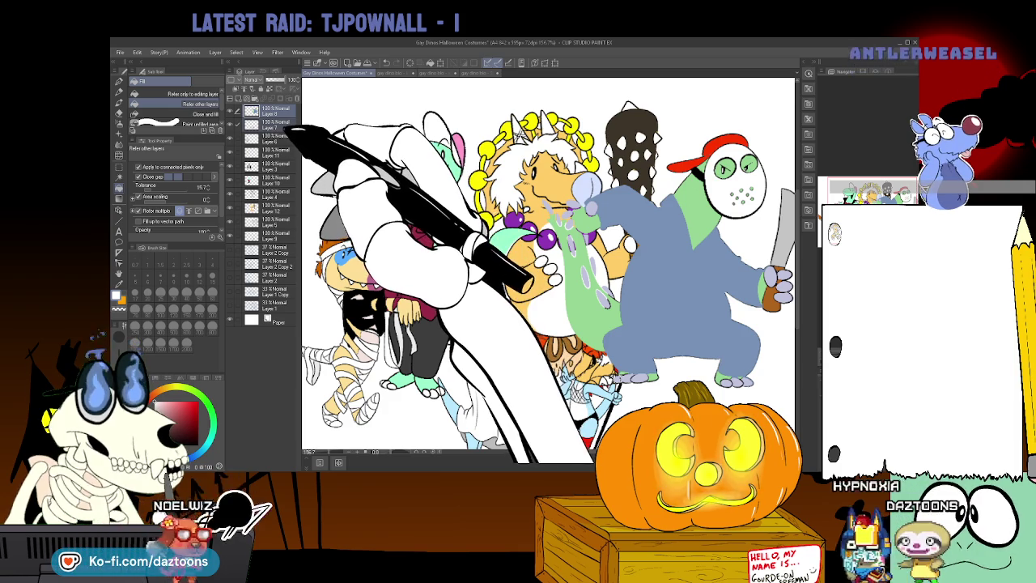
pyautogui.moveTo(275, 111); pyautogui.dragTo(267, 219)
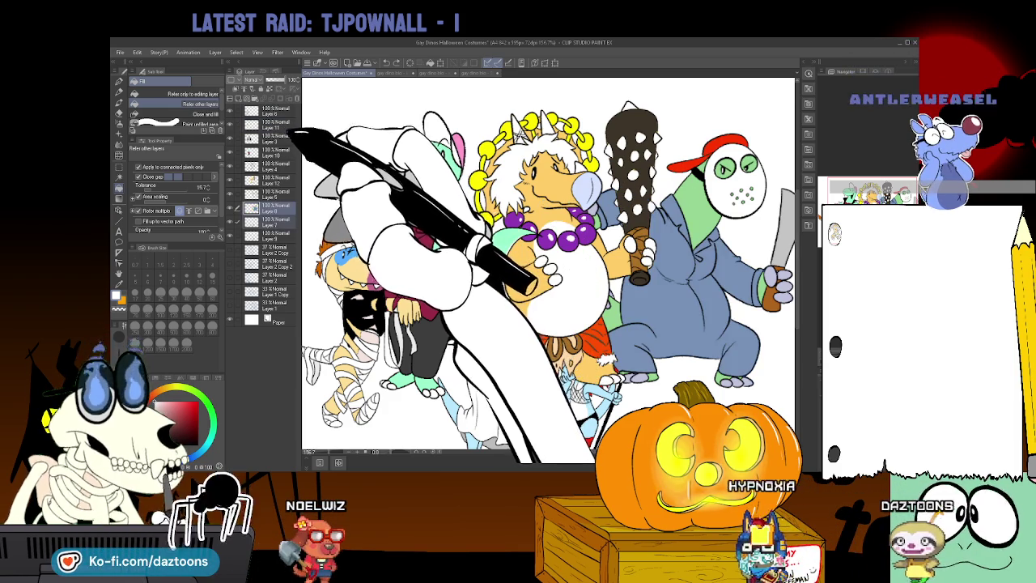
pyautogui.click(267, 219)
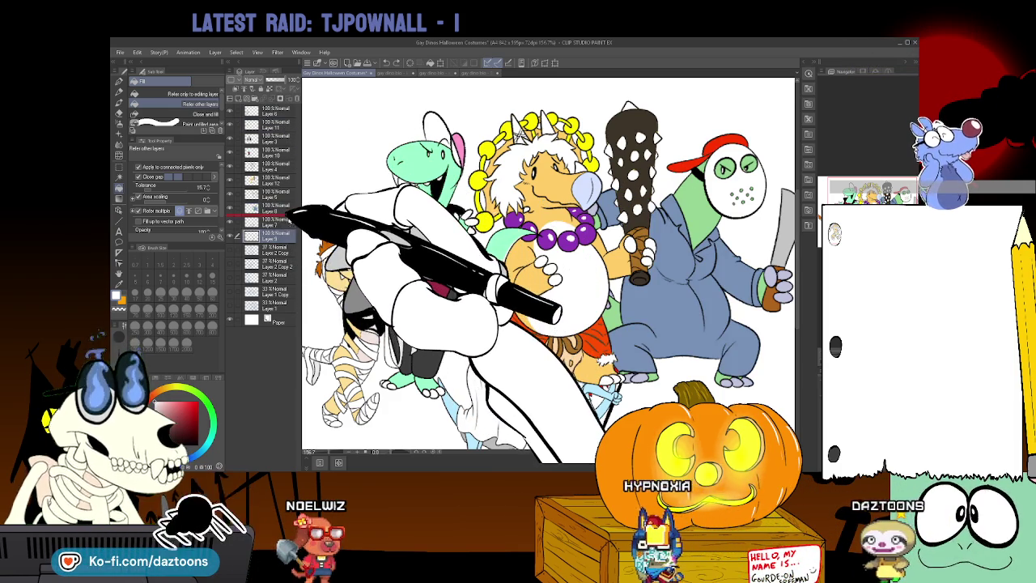
pyautogui.moveTo(279, 220)
pyautogui.mouseDown()
pyautogui.moveTo(286, 238)
pyautogui.moveTo(285, 108)
pyautogui.mouseUp()
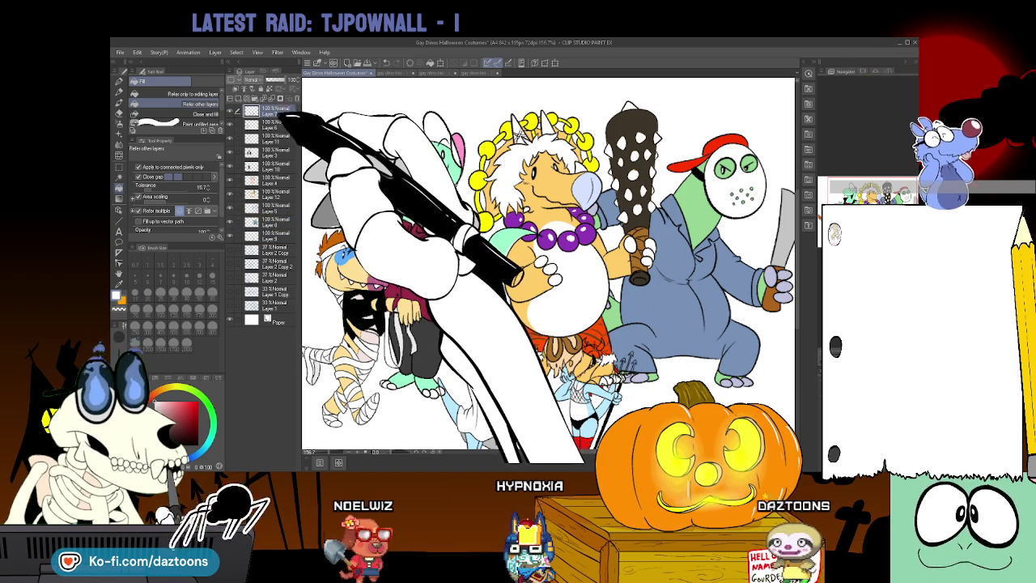
pyautogui.moveTo(285, 235); pyautogui.dragTo(287, 121)
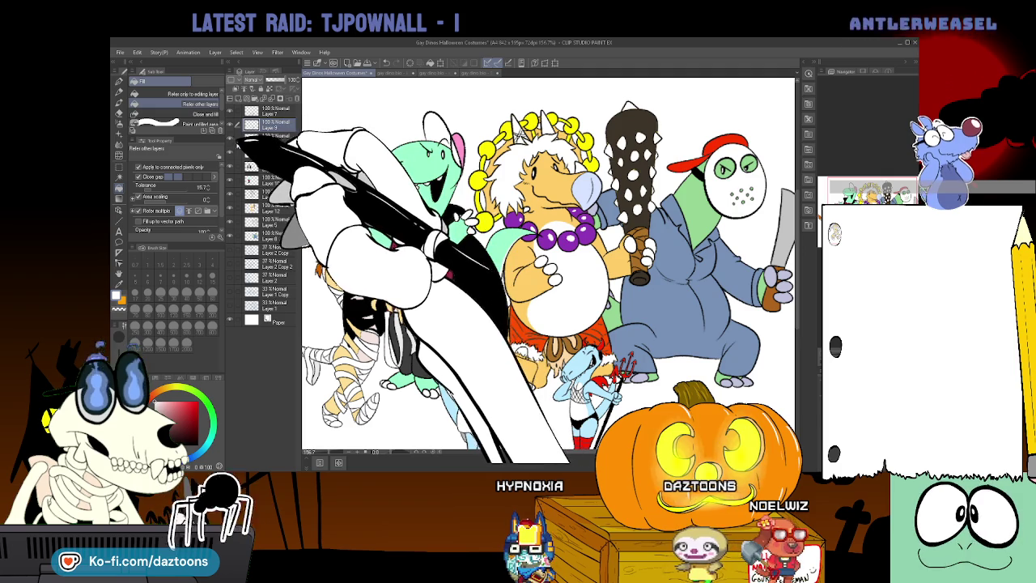
# Hide most character layers, then show them all again and select Layer 8
pyautogui.moveTo(229, 125); pyautogui.dragTo(229, 318)
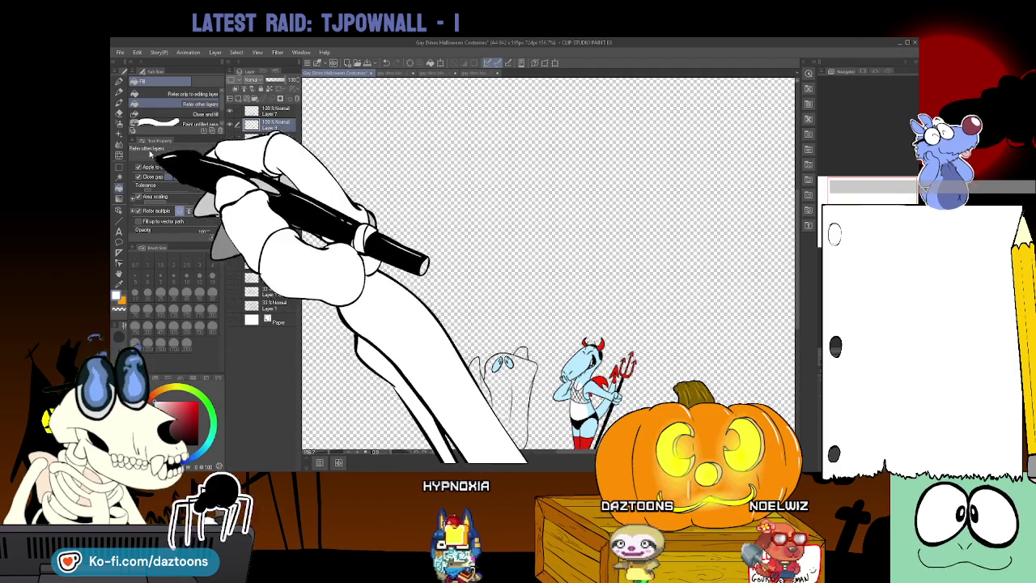
pyautogui.click(119, 177)
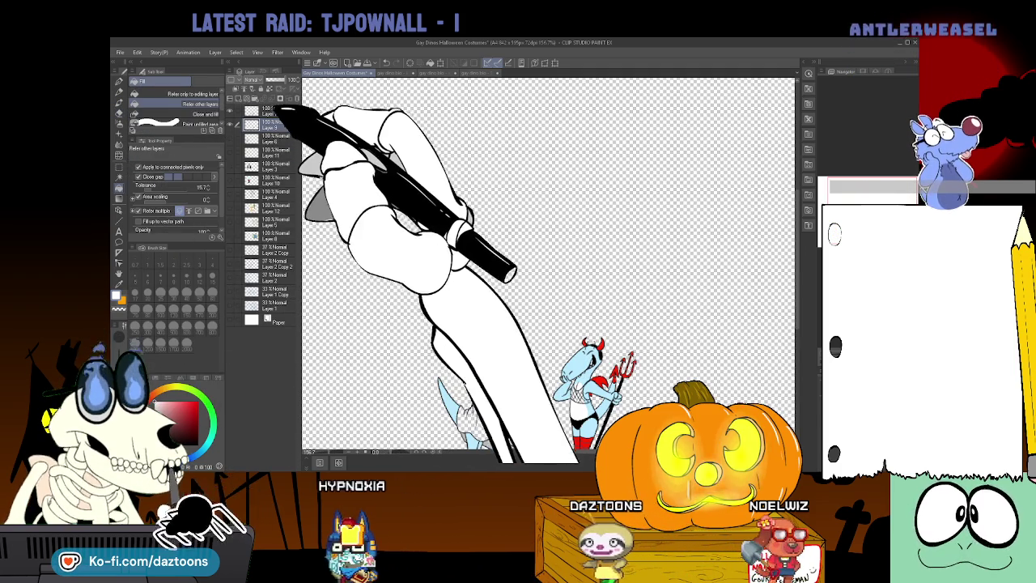
pyautogui.press('g')
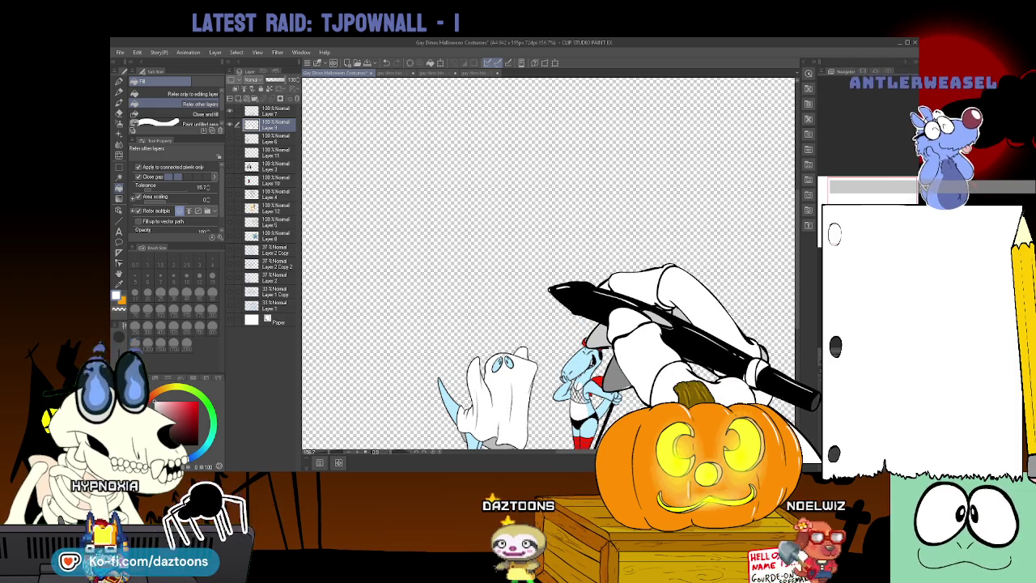
pyautogui.click(230, 251)
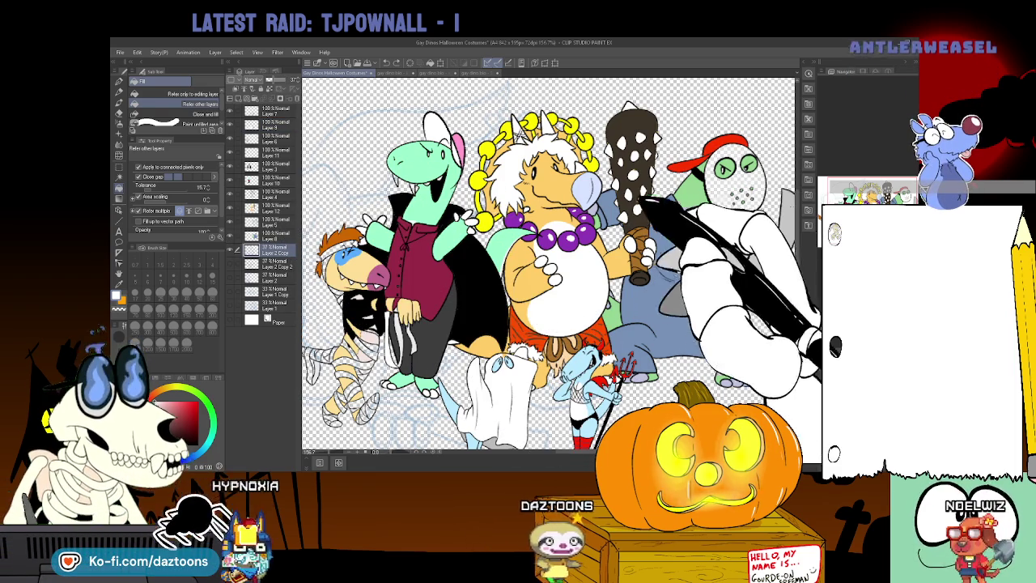
pyautogui.click(270, 235)
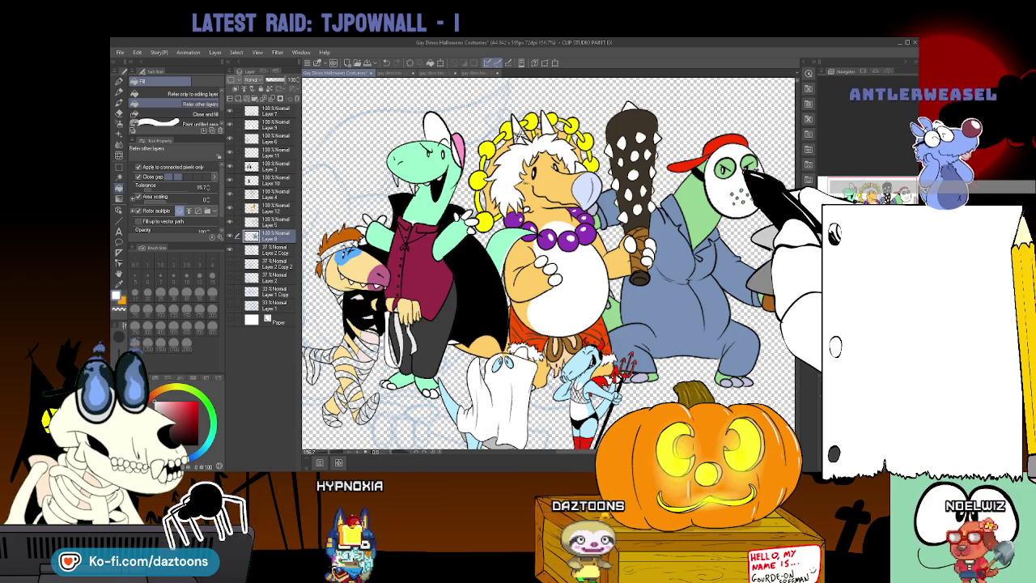
# Hide the hockey-masked and club-holding dinos, leaving only the mummy's layers visible and selected
pyautogui.click(271, 206)
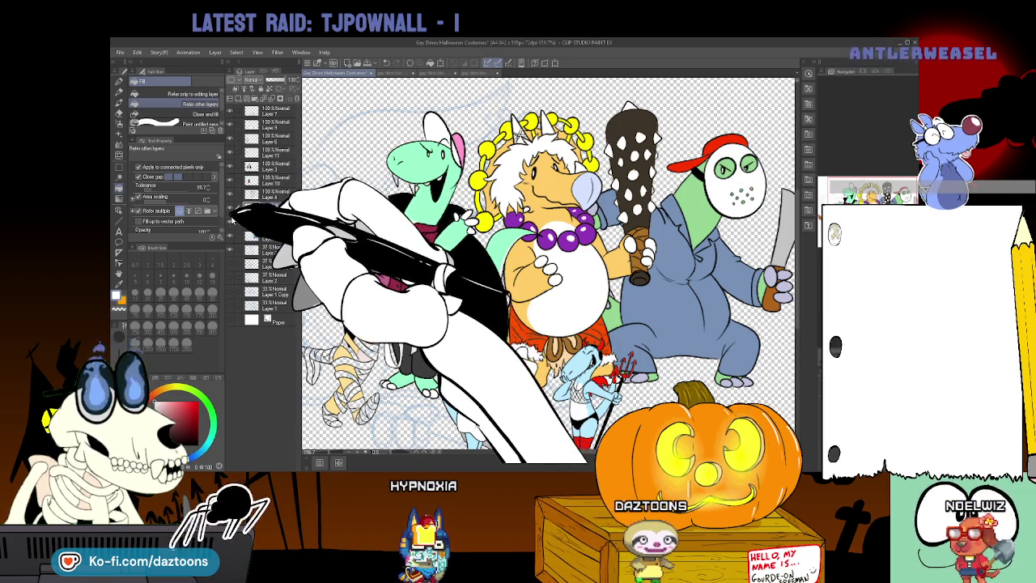
pyautogui.click(230, 196)
pyautogui.click(230, 101)
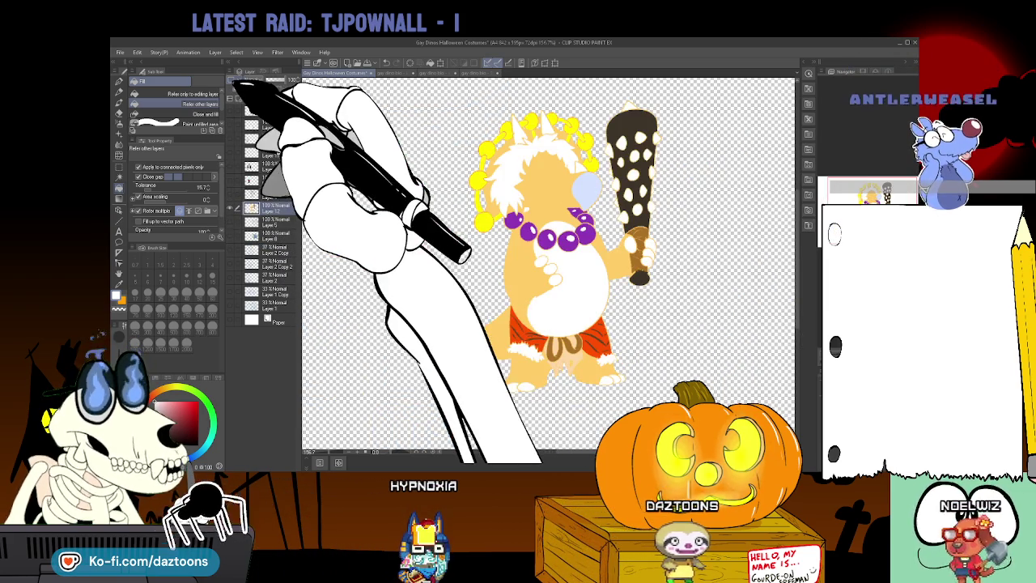
pyautogui.click(236, 198)
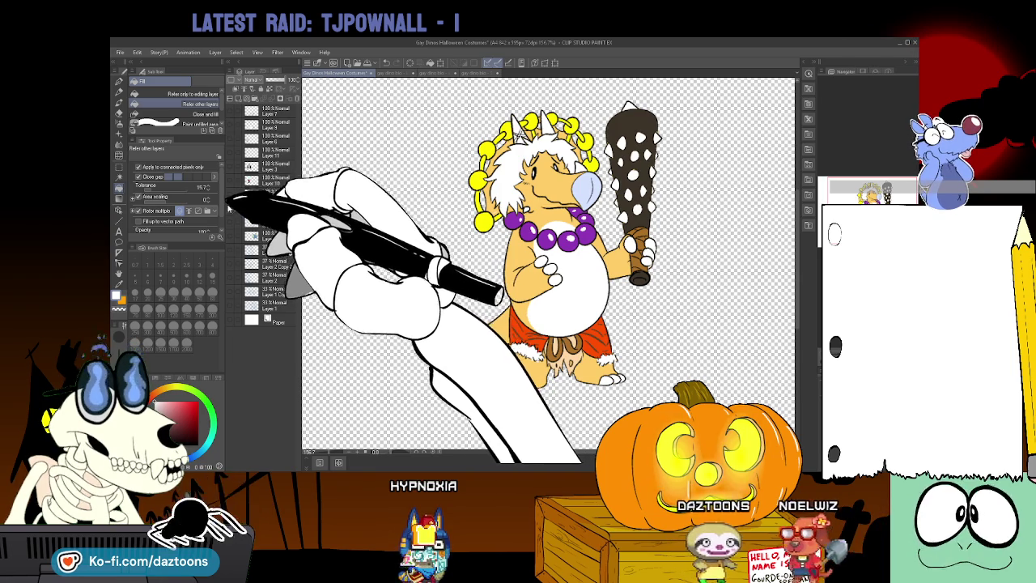
pyautogui.click(237, 198)
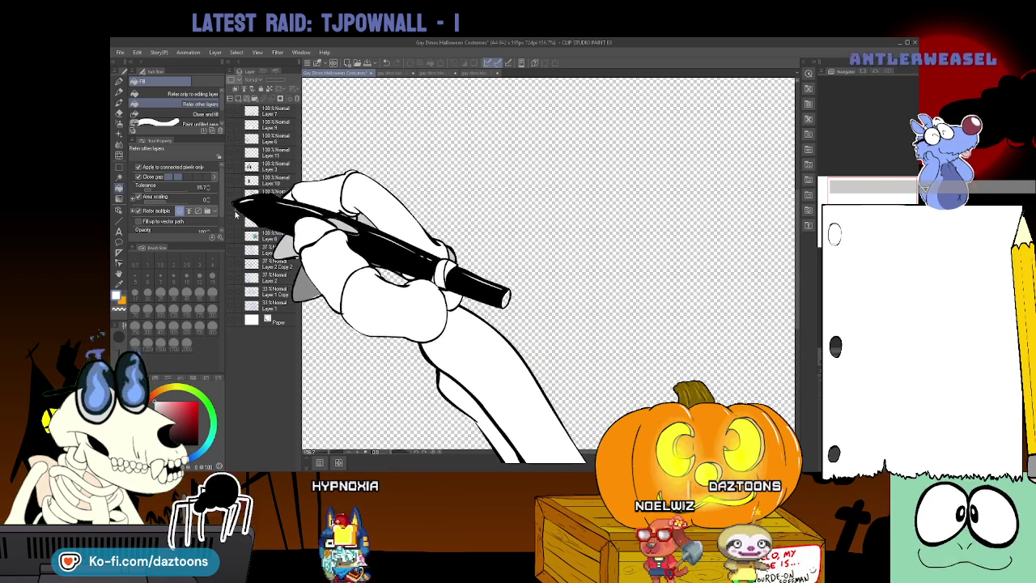
pyautogui.click(229, 151)
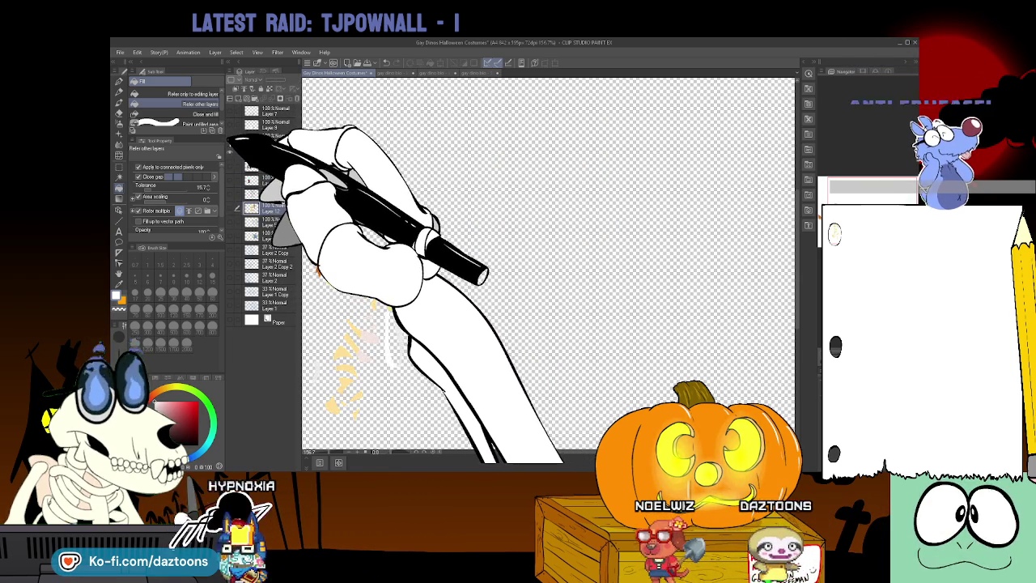
pyautogui.click(229, 166)
pyautogui.click(269, 166)
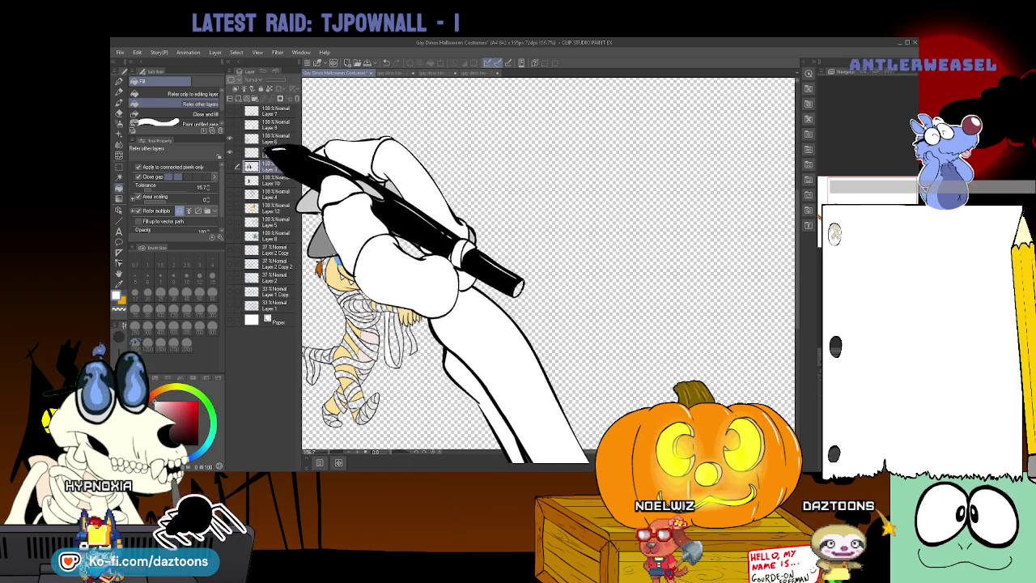
# On Layer 11, draw the mummy's black details with the pen and fill areas
pyautogui.click(267, 152)
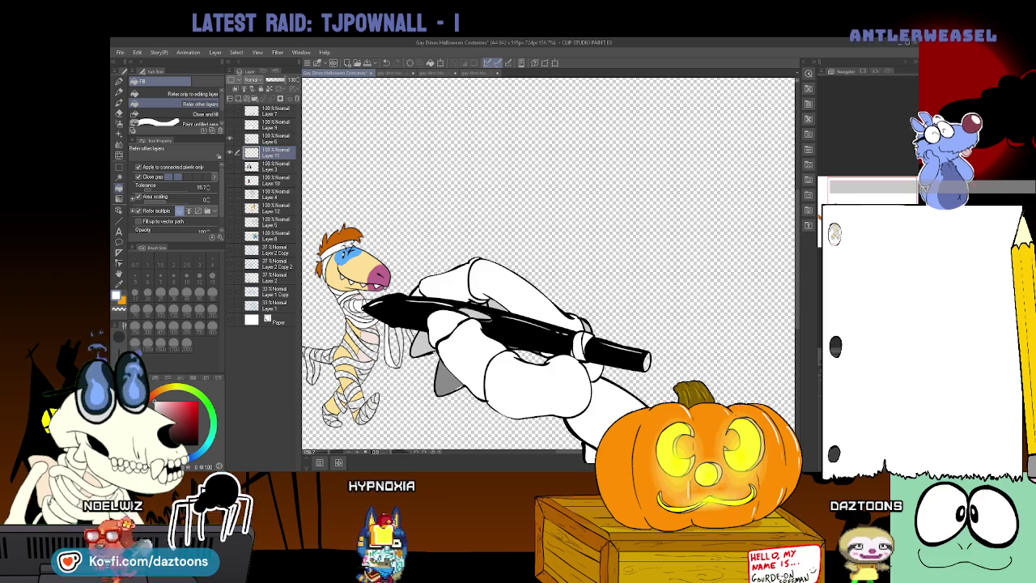
pyautogui.hotkey('alt', ']')
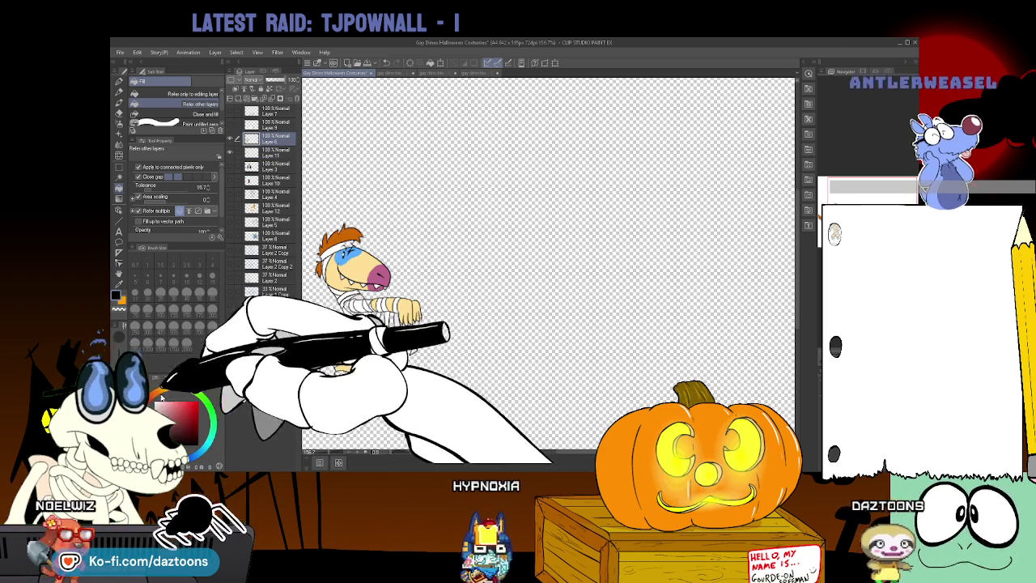
pyautogui.press('p')
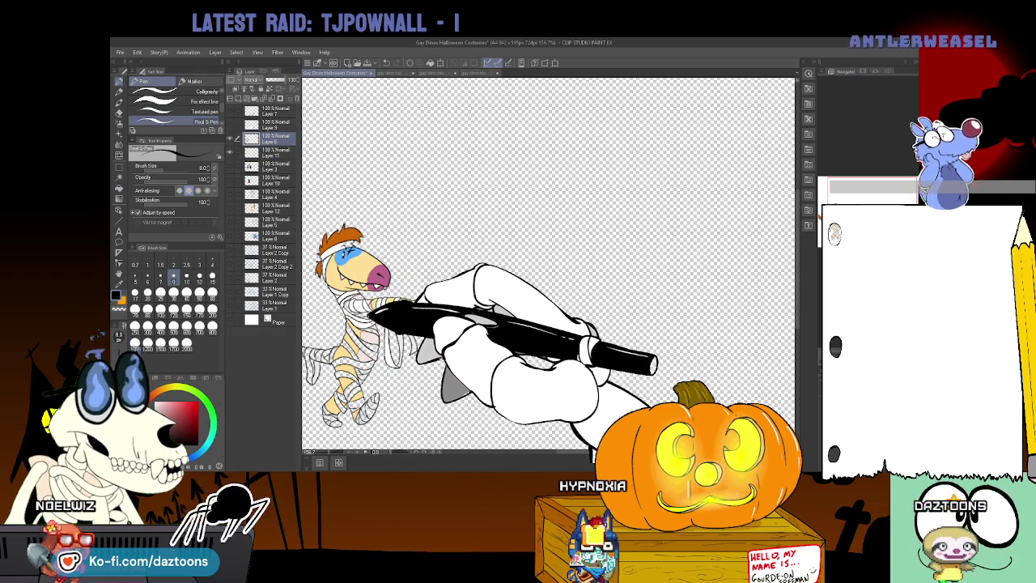
pyautogui.press('g')
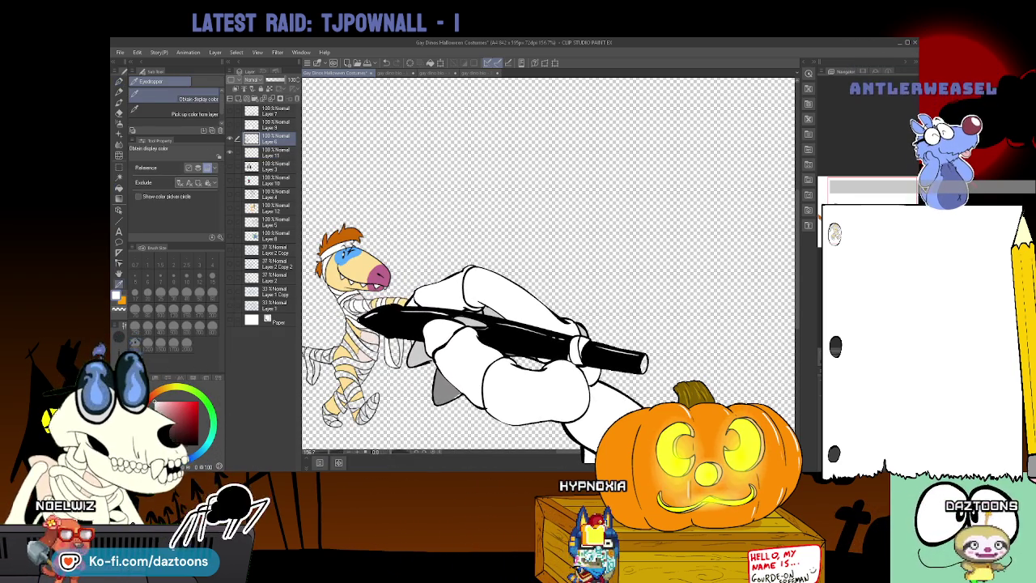
pyautogui.click(272, 152)
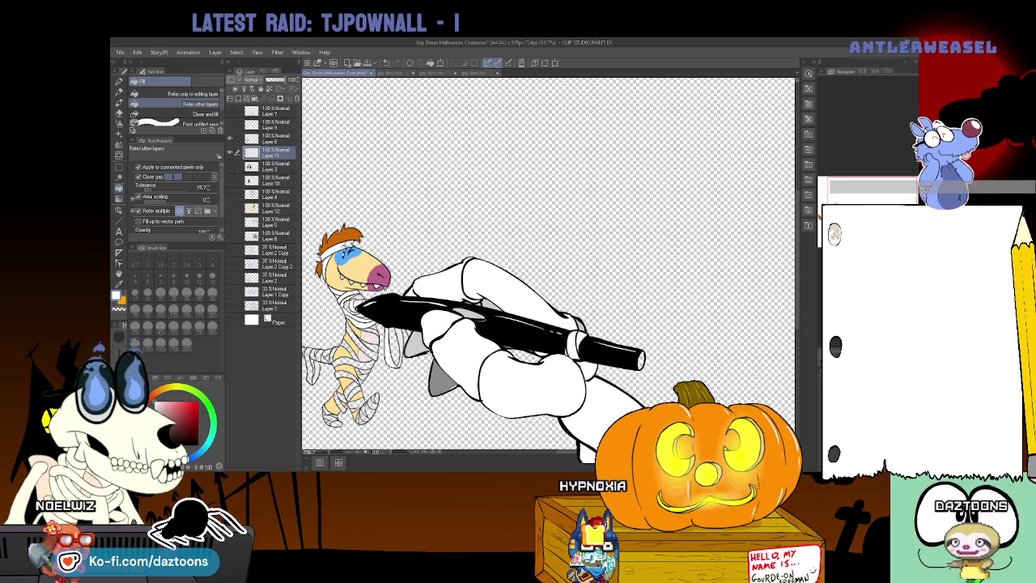
# Keep filling the mummy's bandages and body with colours sampled from the artwork
pyautogui.press('i')
pyautogui.press('p')
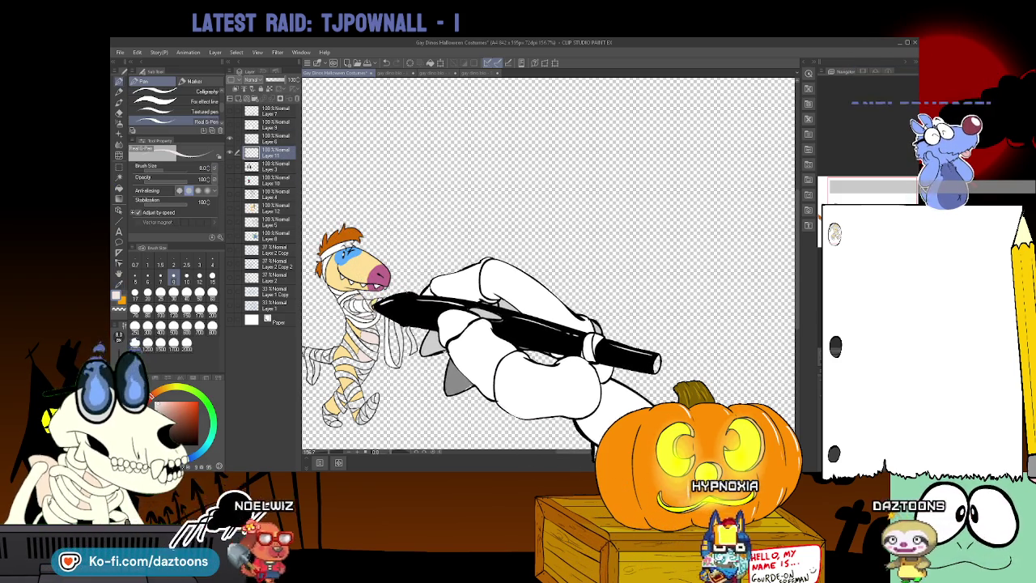
pyautogui.press('i')
pyautogui.press('g')
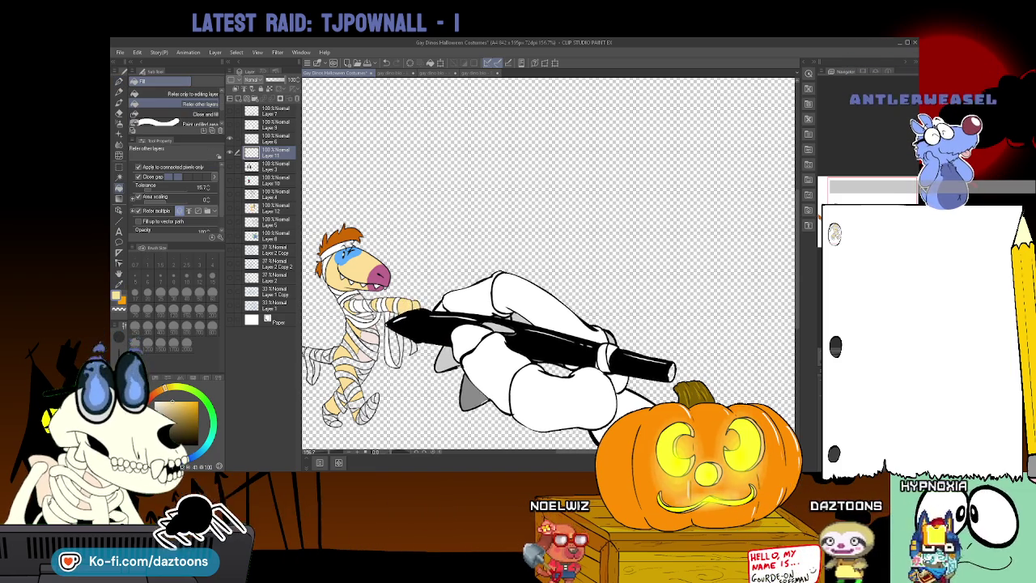
pyautogui.press('i')
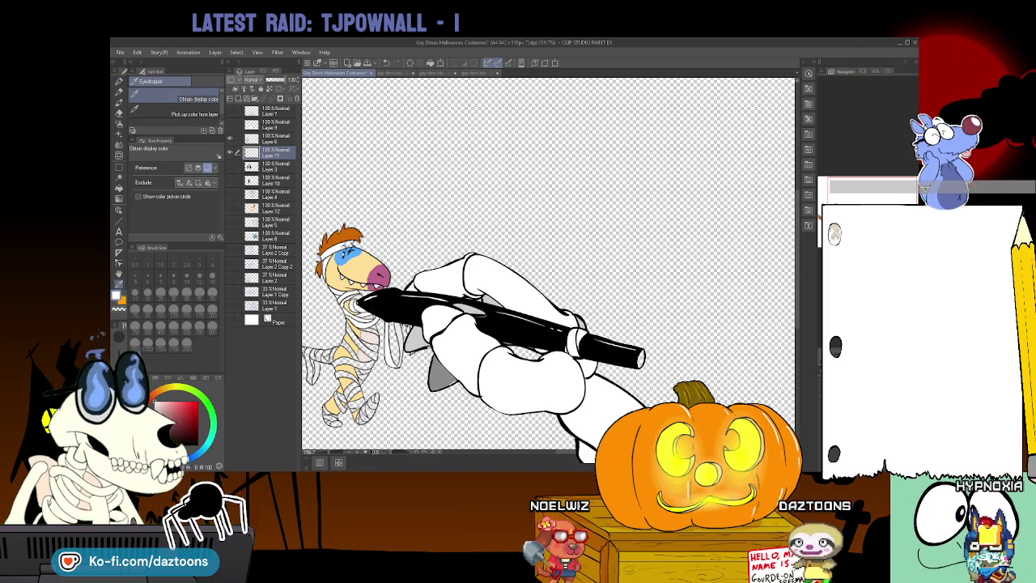
pyautogui.press('g')
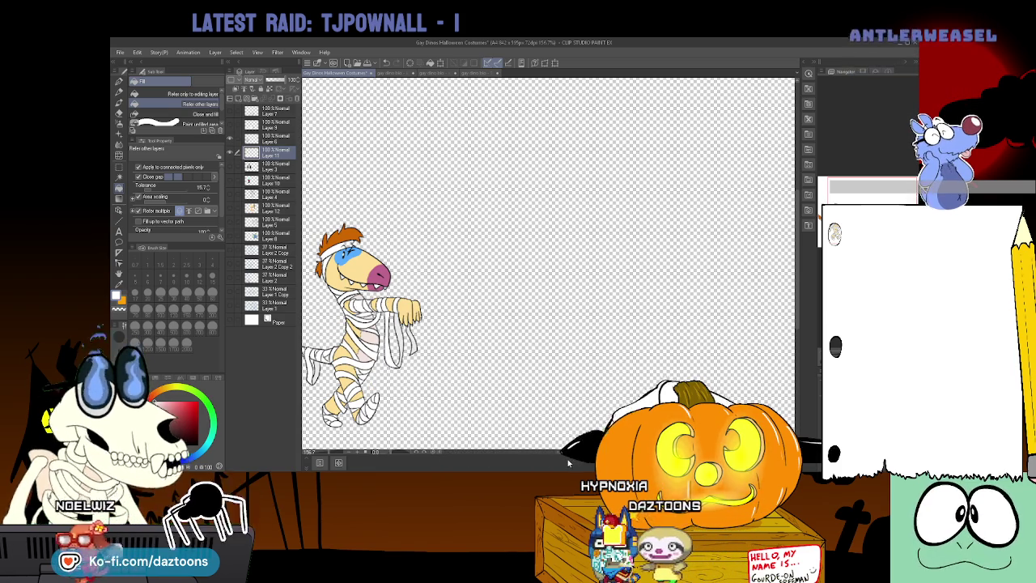
pyautogui.moveTo(485, 242); pyautogui.dragTo(583, 243)
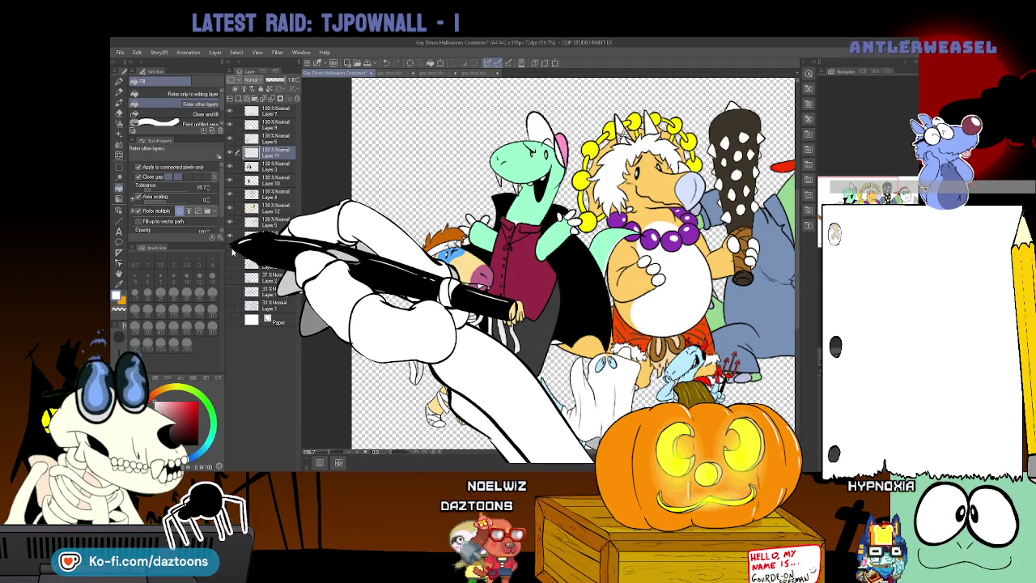
# Show all characters and the white Paper layer again, then select Layer 2 Copy
pyautogui.click(233, 319)
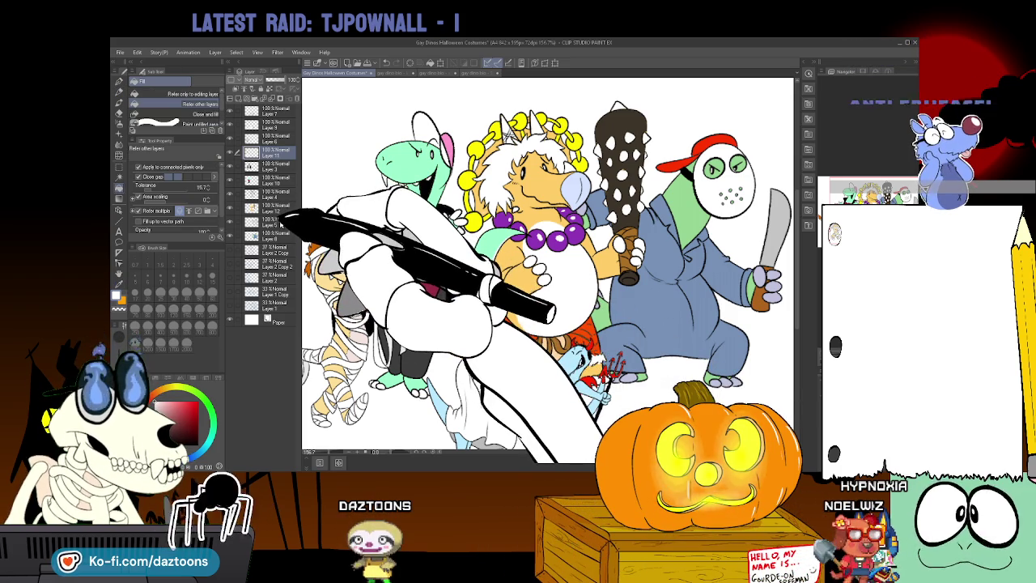
pyautogui.click(267, 124)
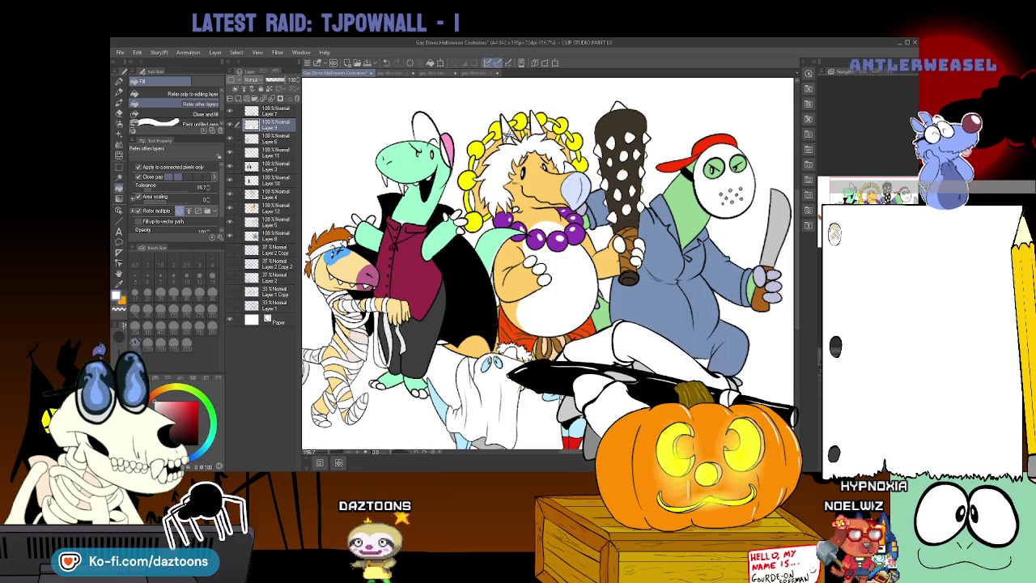
pyautogui.press('p')
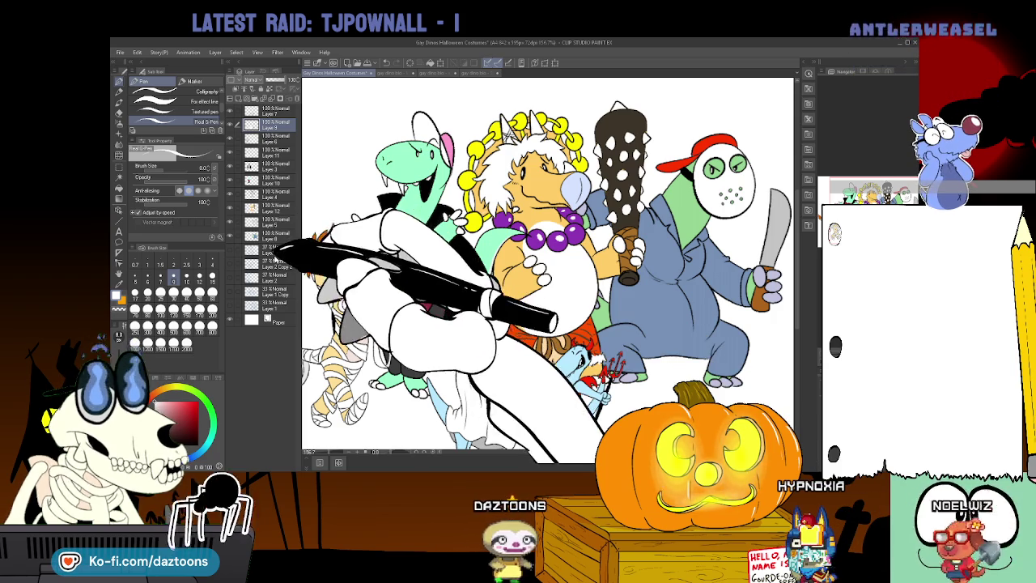
pyautogui.click(273, 251)
pyautogui.click(241, 85)
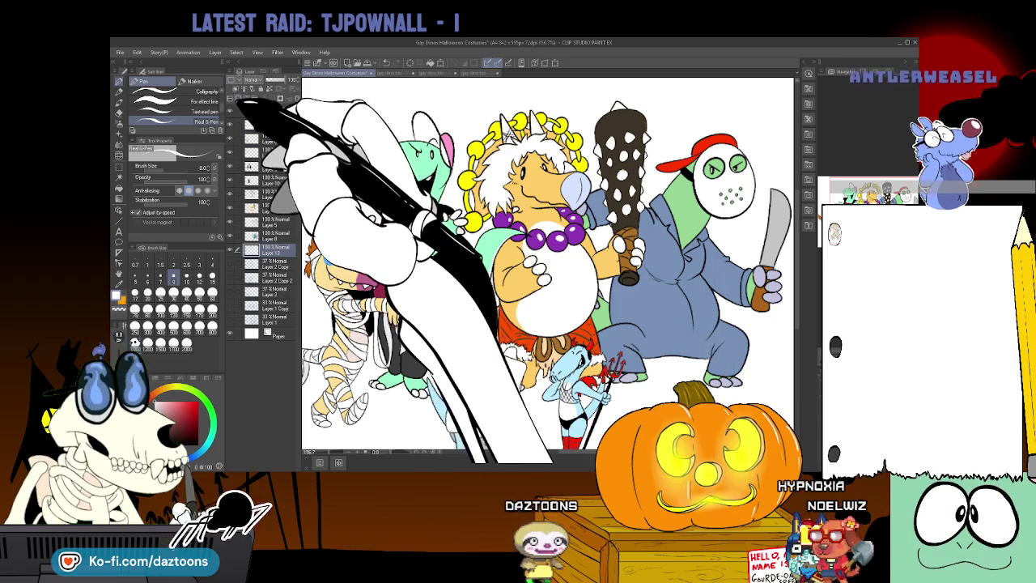
pyautogui.keyDown('alt'); pyautogui.click(403, 268); pyautogui.keyUp('alt')
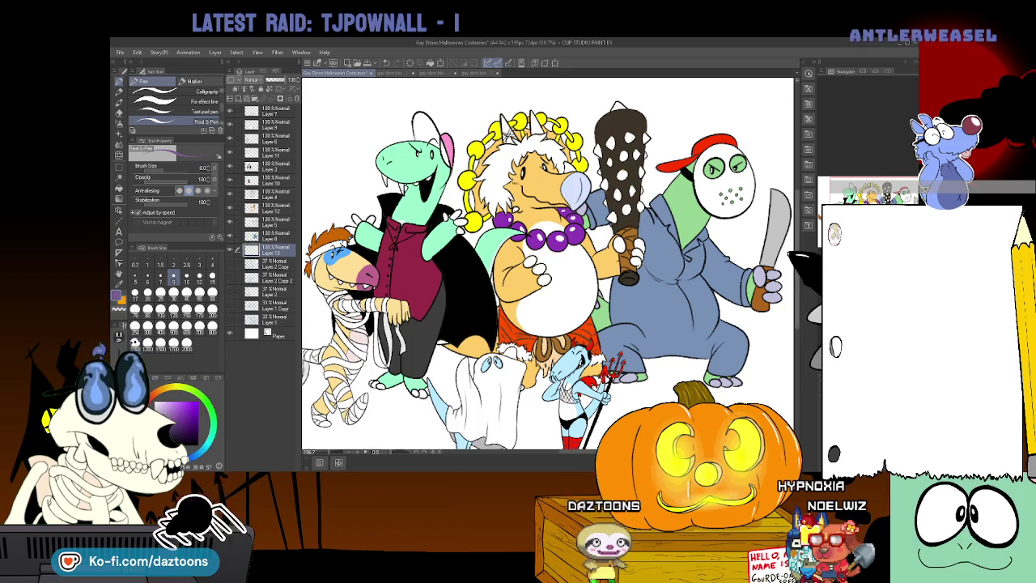
pyautogui.scroll(-2, 547, 259)
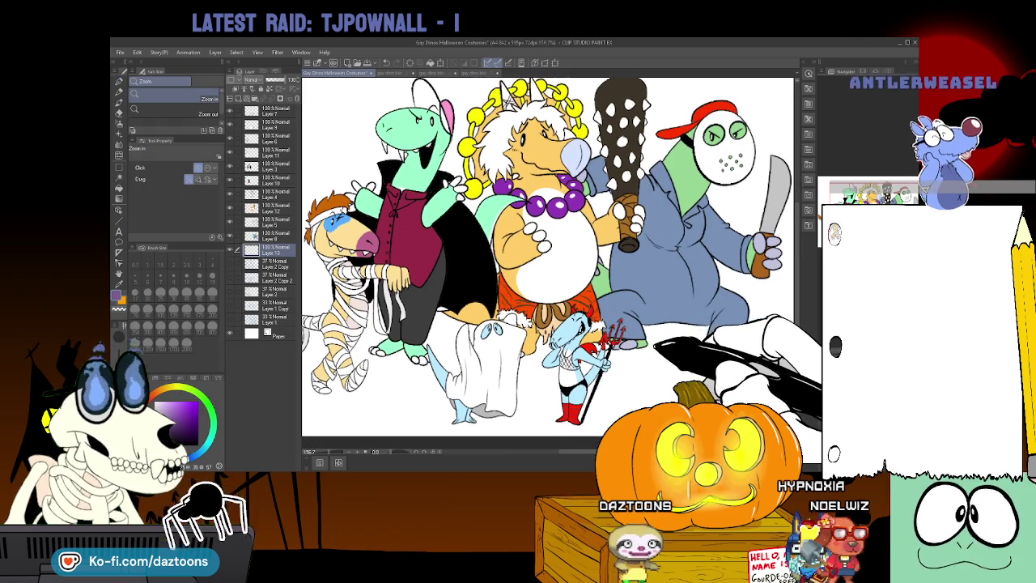
pyautogui.scroll(-3, 547, 259)
pyautogui.press('p')
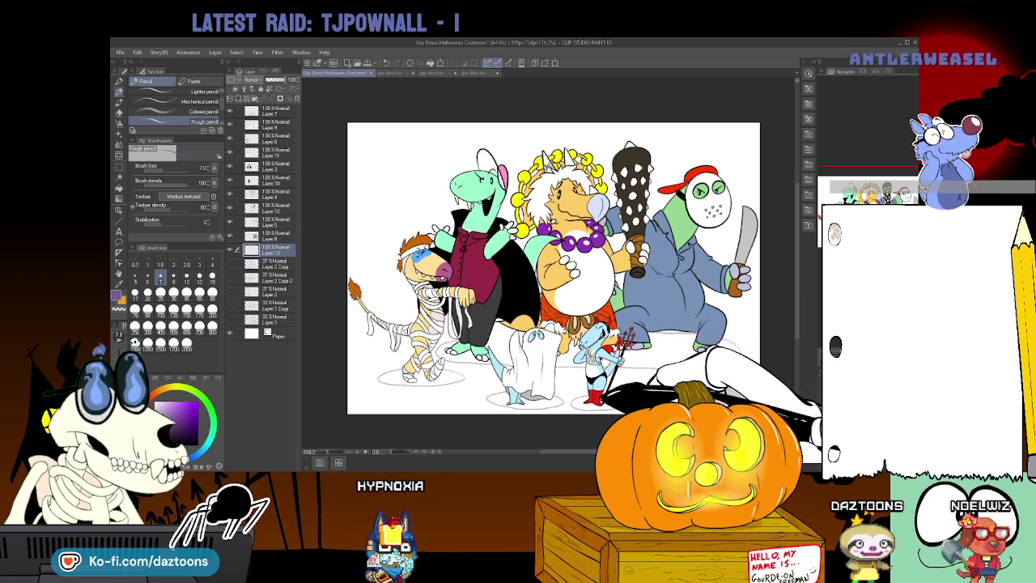
pyautogui.press('g')
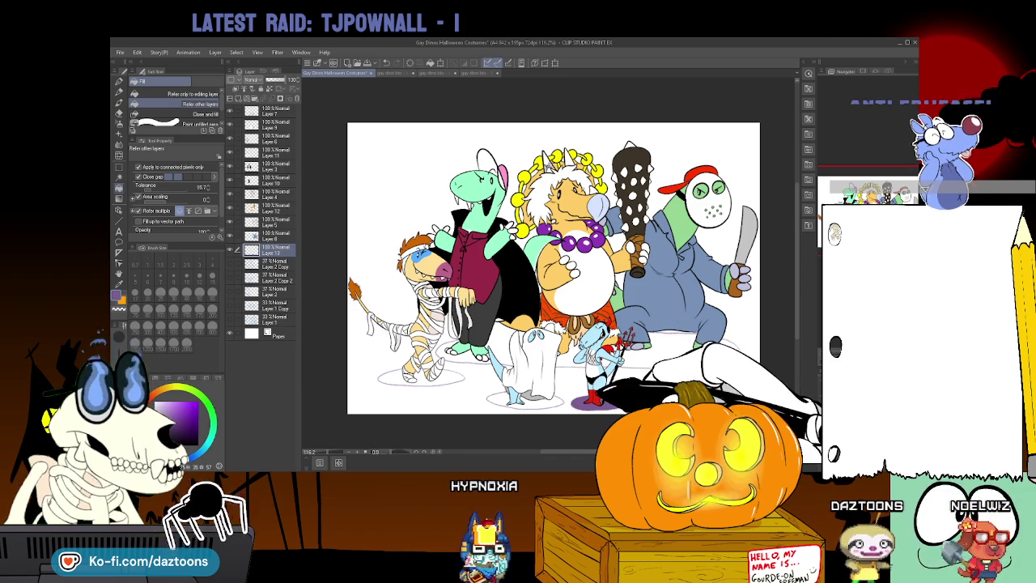
pyautogui.click(421, 376)
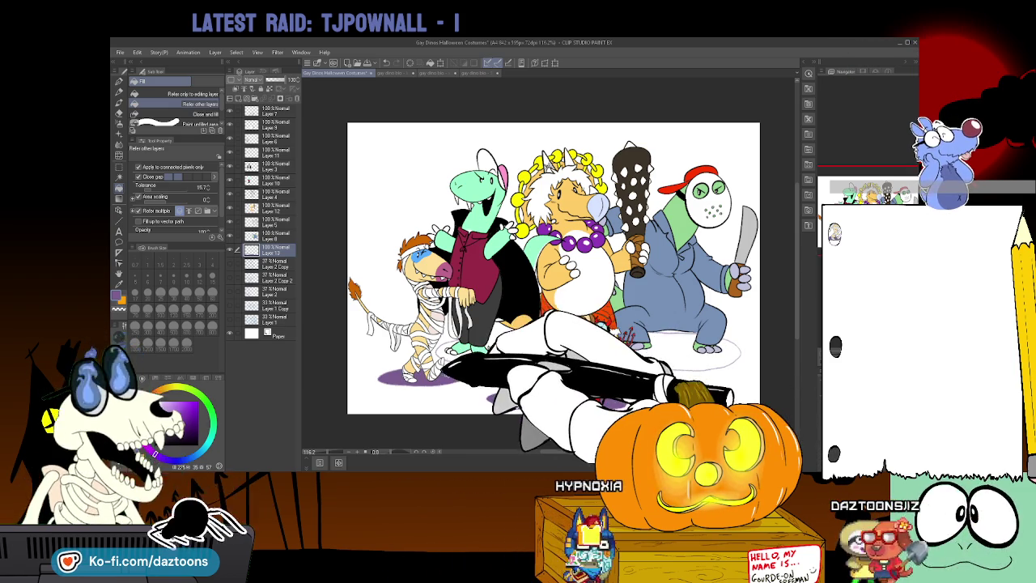
pyautogui.press('p')
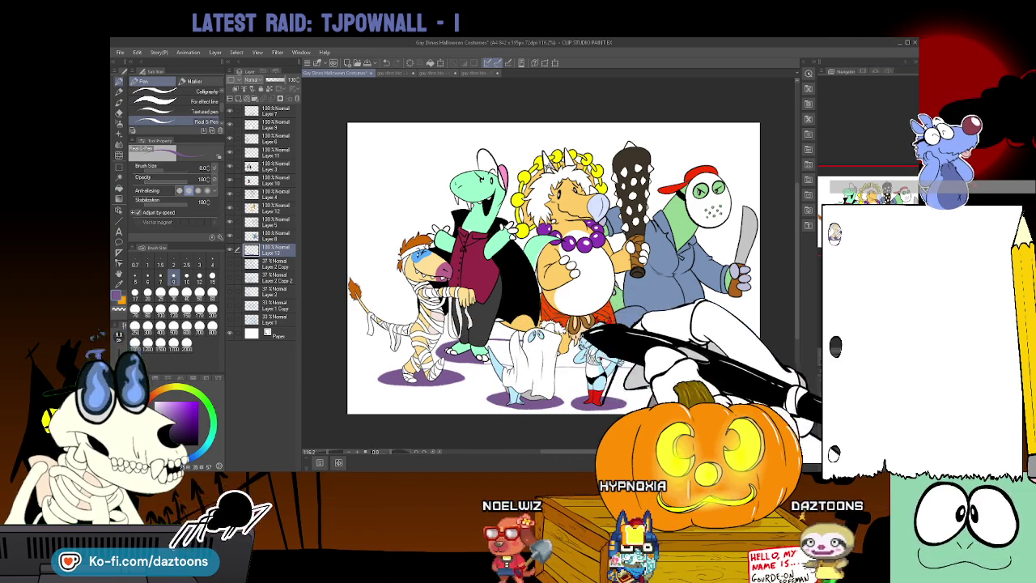
# Pick the Fill tool with its 'Refer other layers' sub-tool using the G shortcut
pyautogui.press('g')
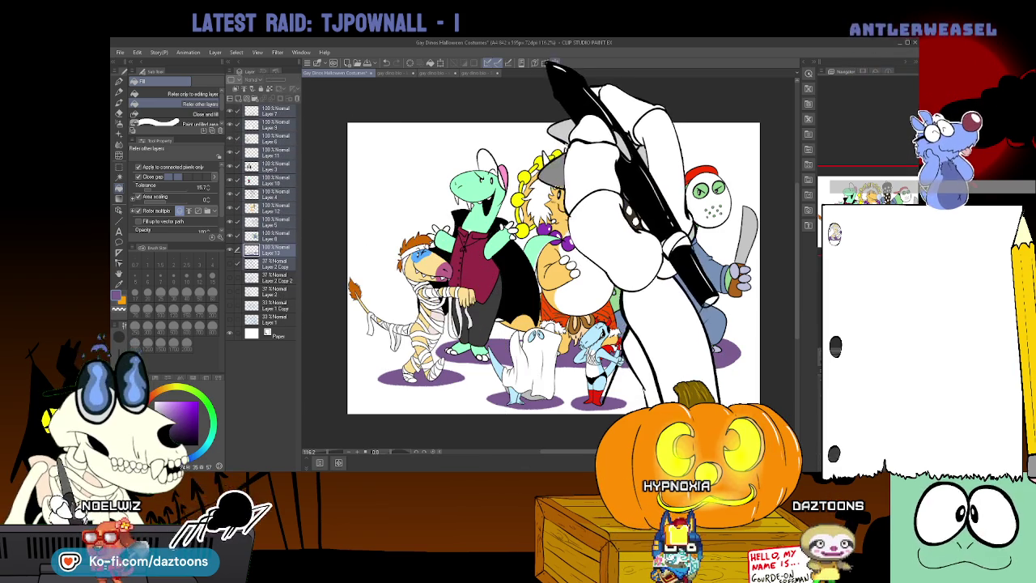
# Scale the costume group down to 94% and shift it lower on the canvas
pyautogui.hotkey('ctrl', 't')
pyautogui.moveTo(756, 125); pyautogui.dragTo(737, 140)
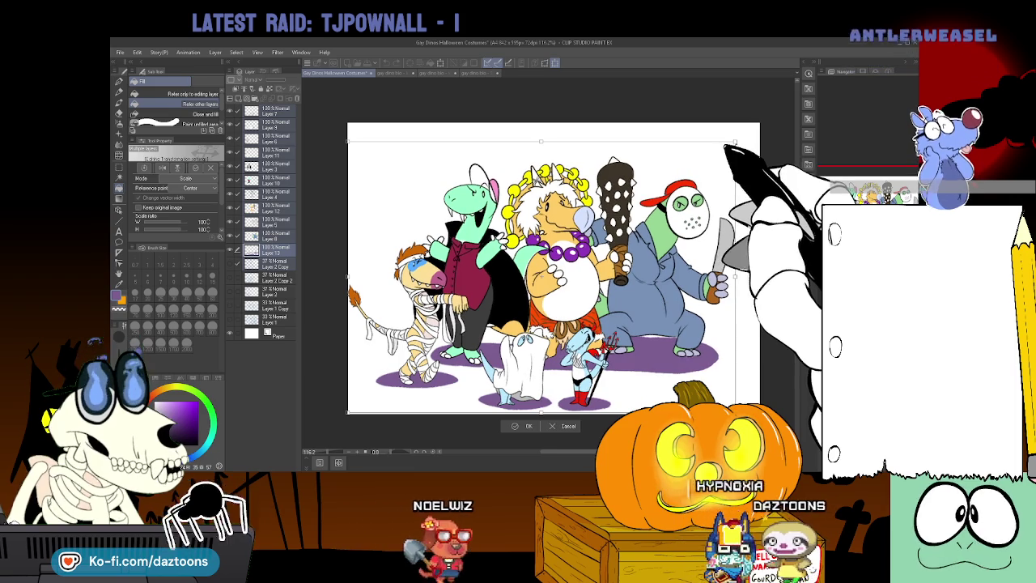
pyautogui.moveTo(615, 372); pyautogui.dragTo(611, 312)
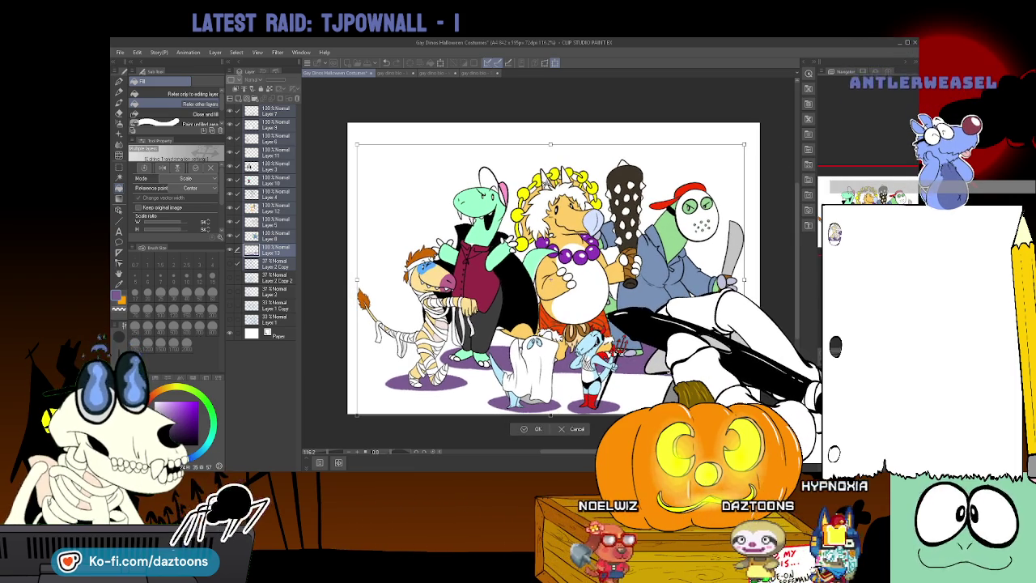
pyautogui.press('Return')
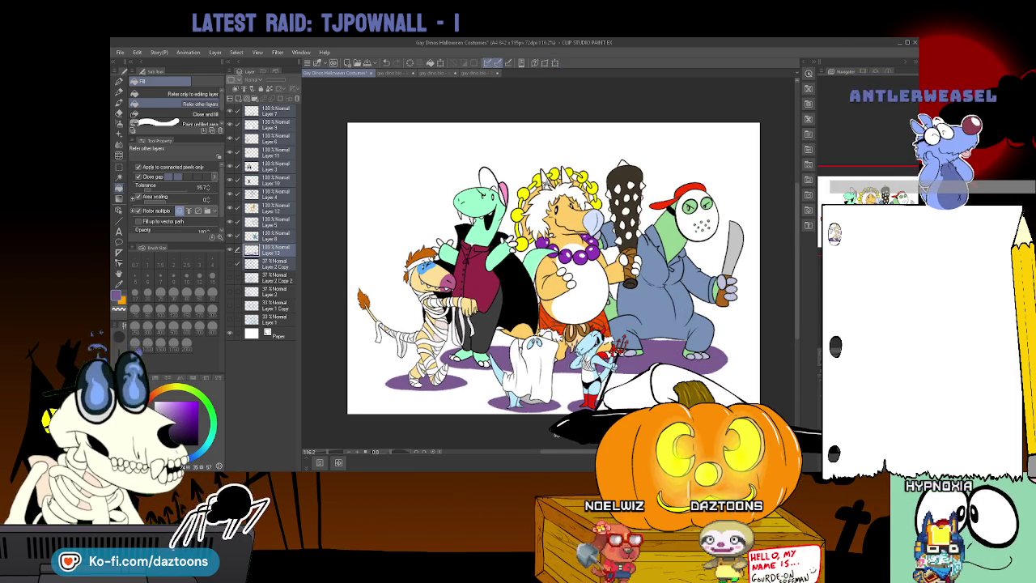
# Type the 'HAPPY HALLOWEEN!' title near the canvas top and enlarge it to size 72
pyautogui.press('t')
pyautogui.click(404, 160)
pyautogui.write('HAPPY B')
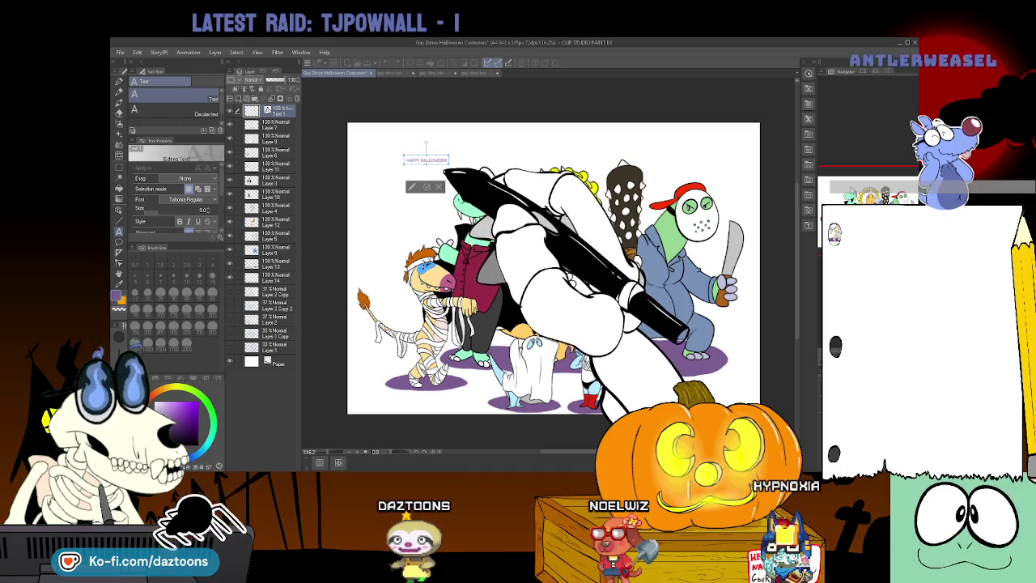
pyautogui.write('ALLOWEEN!')
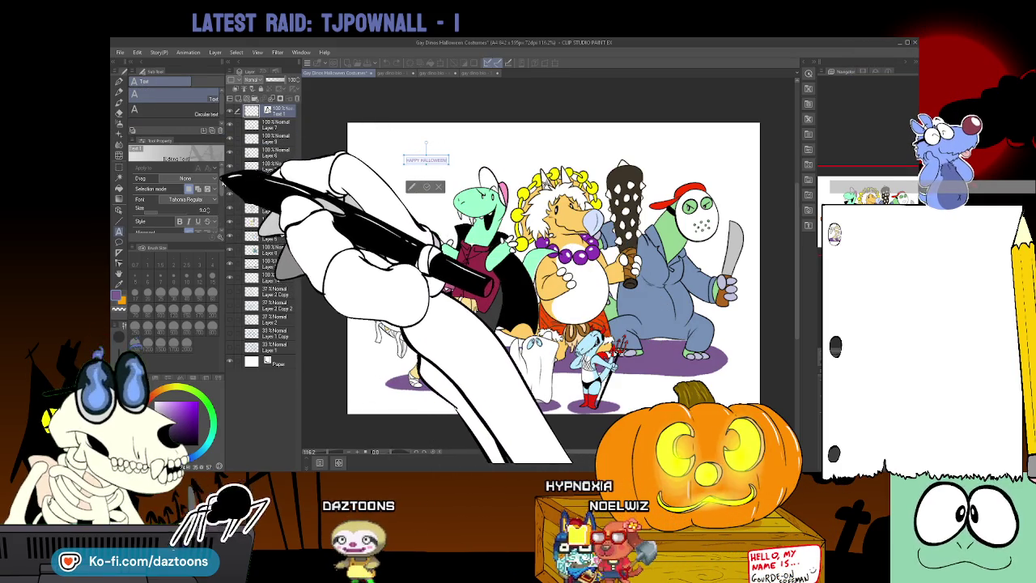
pyautogui.click(208, 209)
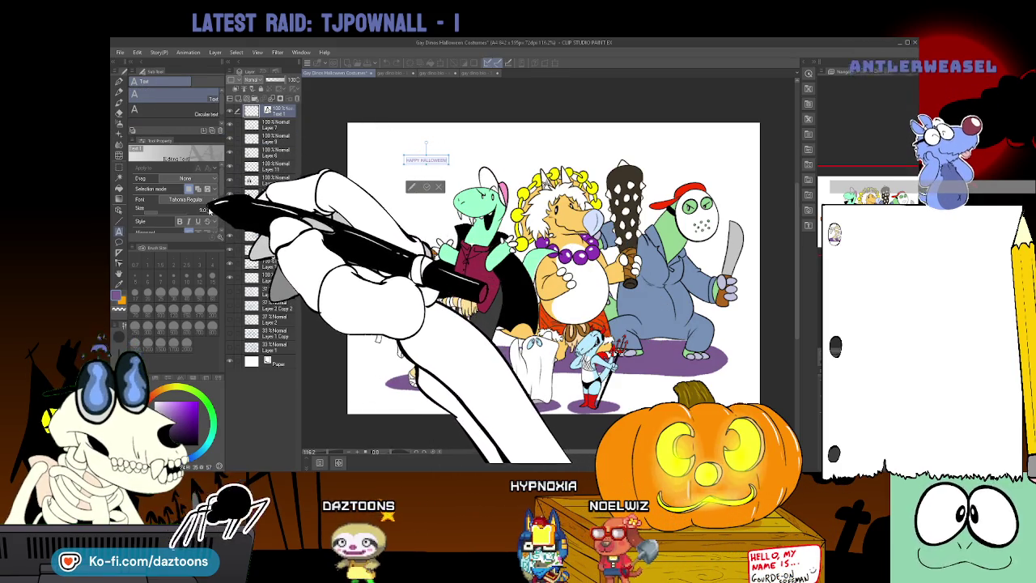
pyautogui.click(209, 209)
pyautogui.click(208, 209)
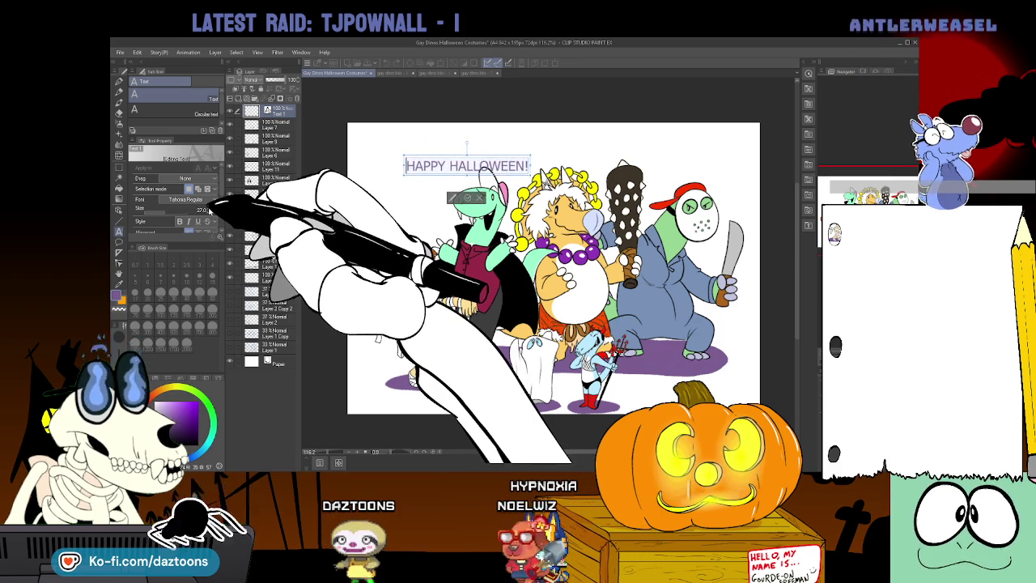
pyautogui.click(209, 209)
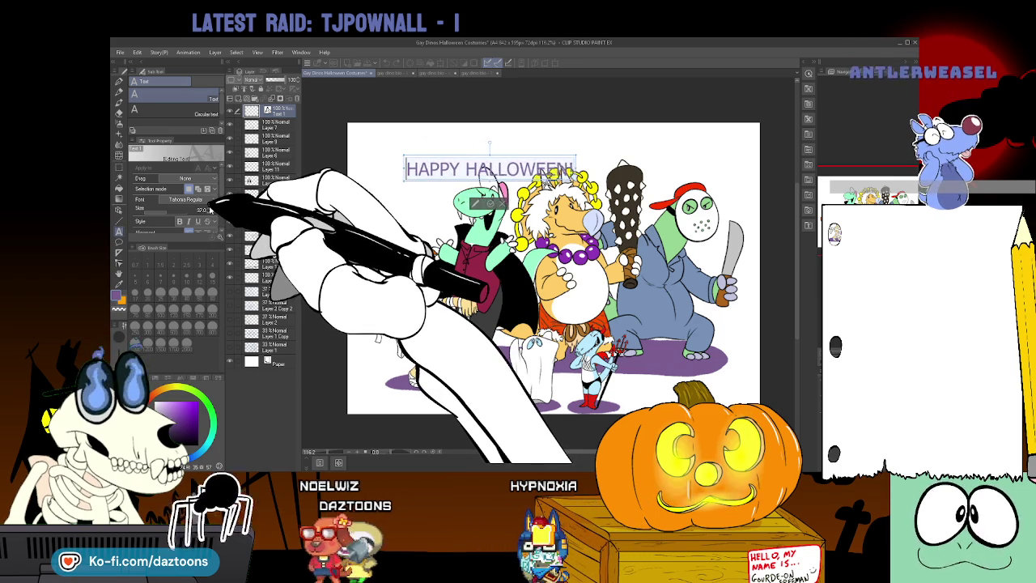
pyautogui.click(208, 209)
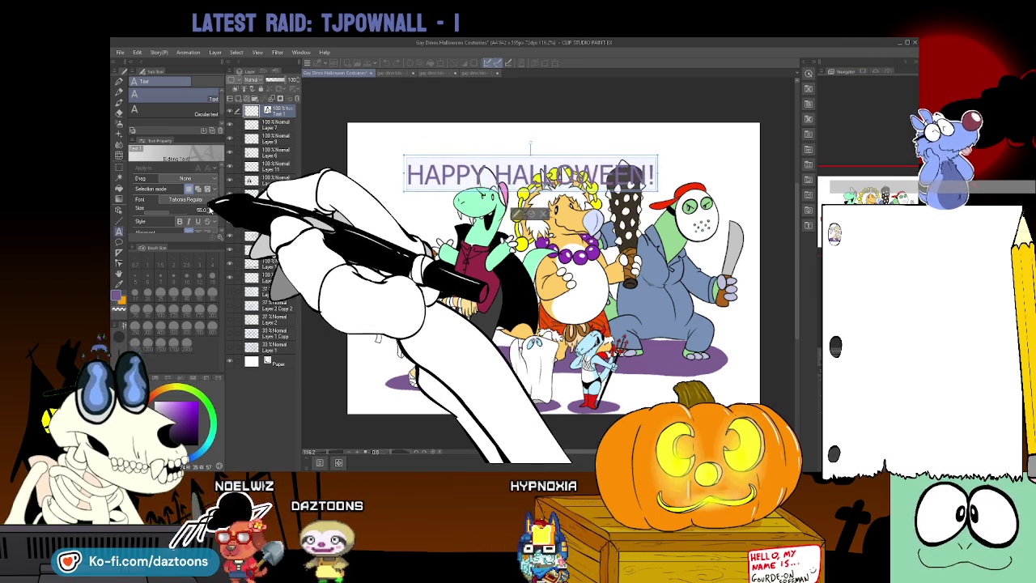
pyautogui.moveTo(209, 209); pyautogui.dragTo(214, 205)
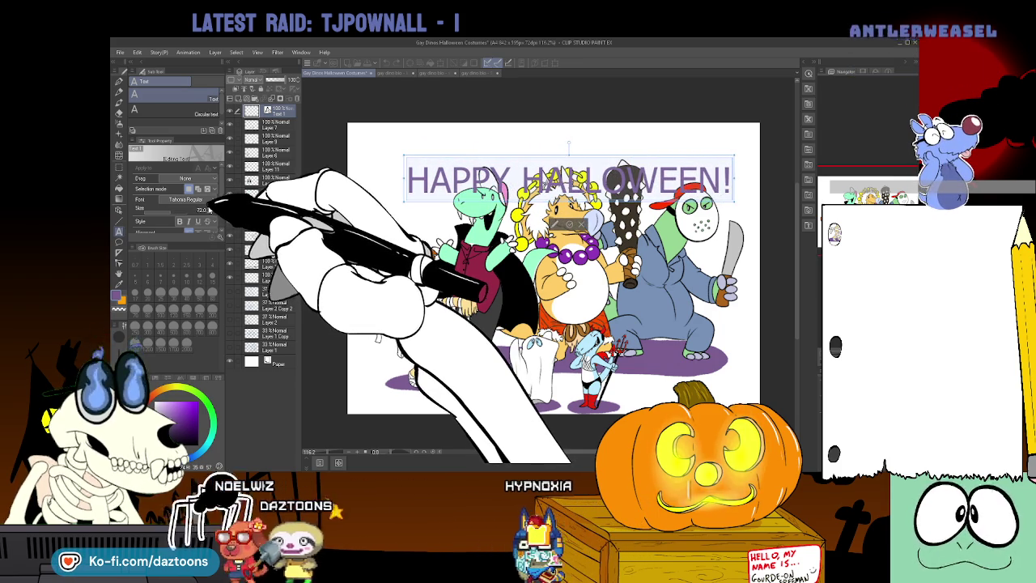
# Bring the title to size 84 and position it along the top-left of the canvas
pyautogui.moveTo(569, 144)
pyautogui.mouseDown()
pyautogui.moveTo(557, 118)
pyautogui.moveTo(551, 132)
pyautogui.mouseUp()
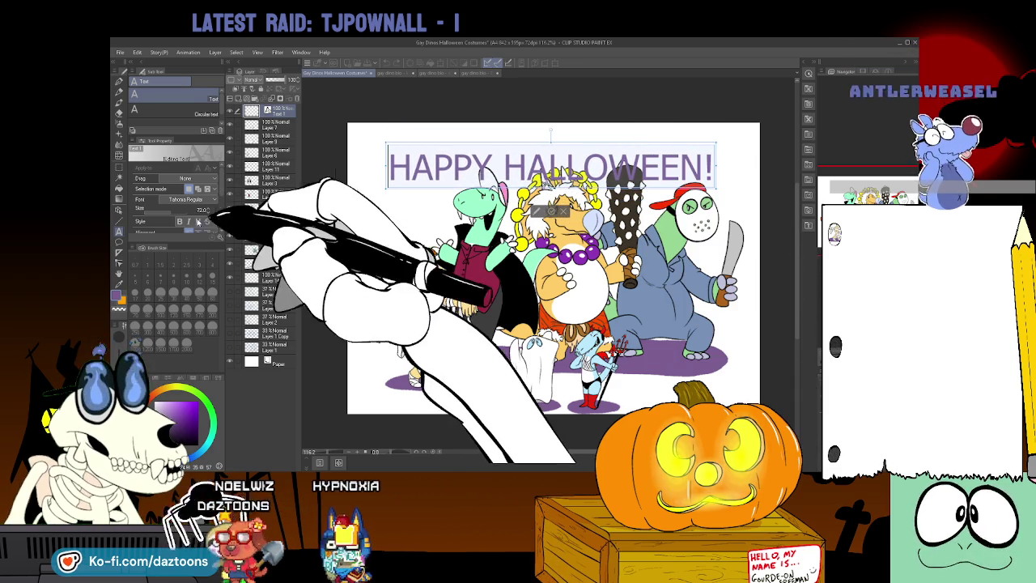
pyautogui.moveTo(208, 209); pyautogui.dragTo(212, 207)
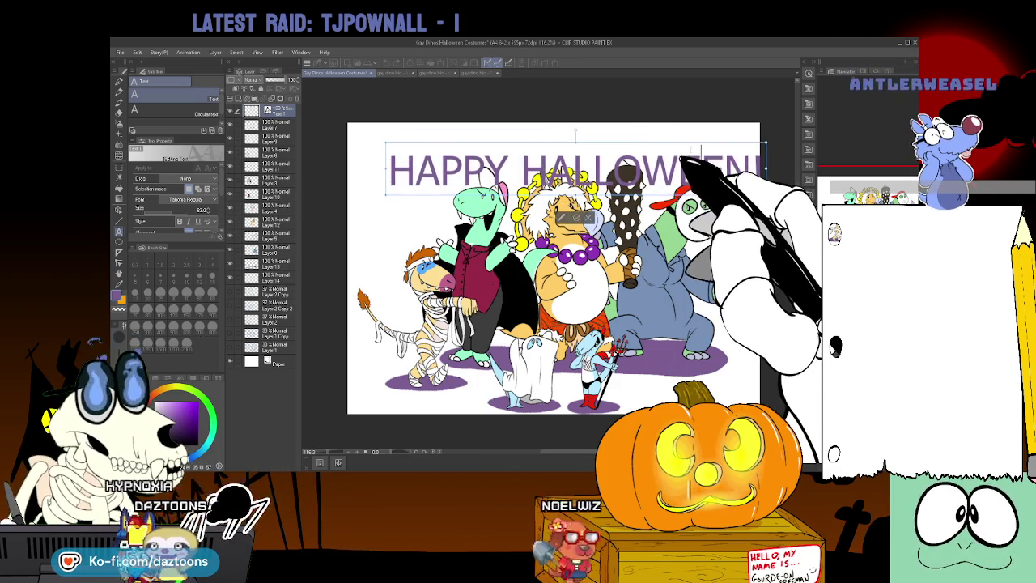
pyautogui.moveTo(576, 131); pyautogui.dragTo(550, 128)
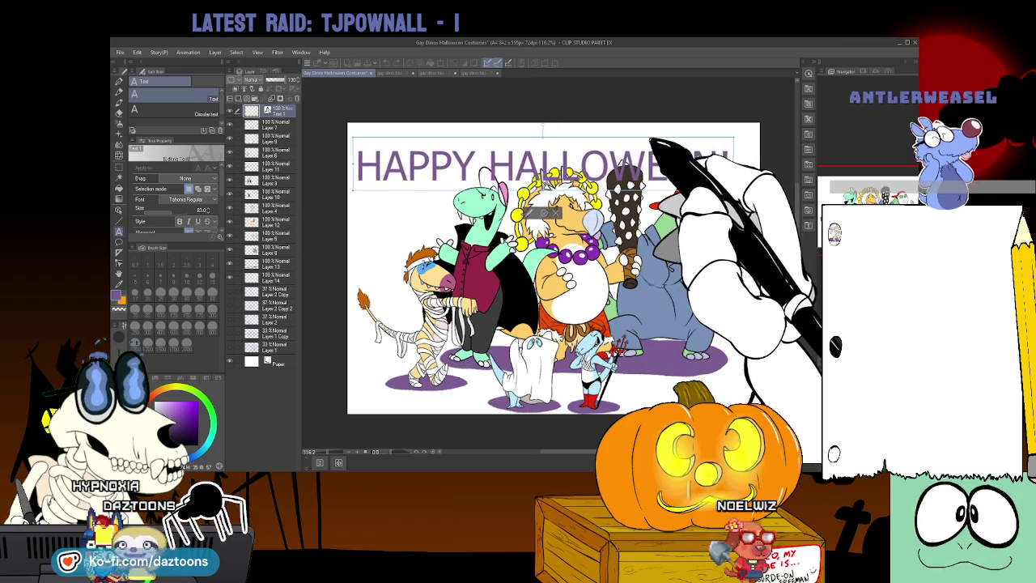
pyautogui.click(209, 210)
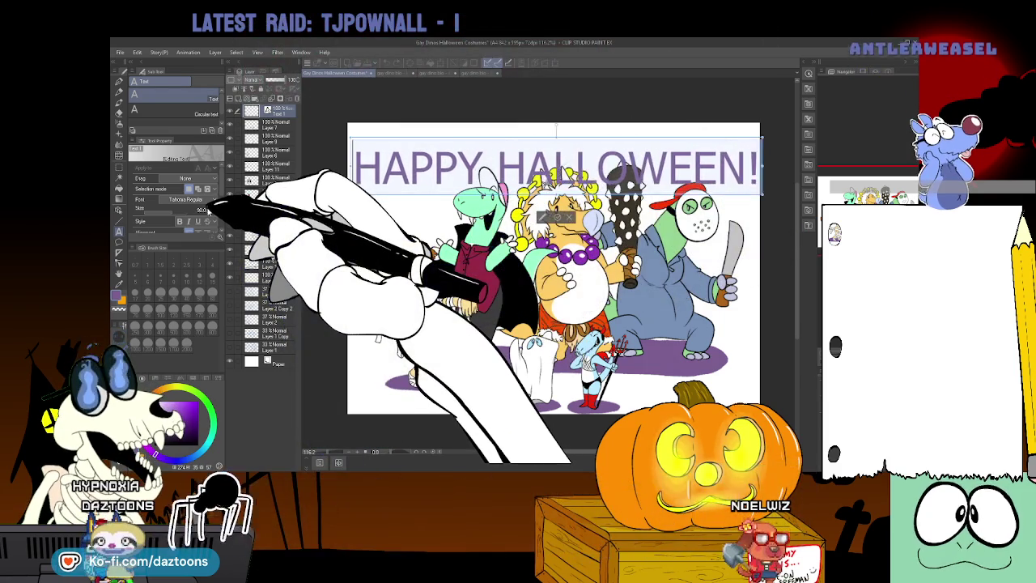
pyautogui.scroll(2, 202, 209)
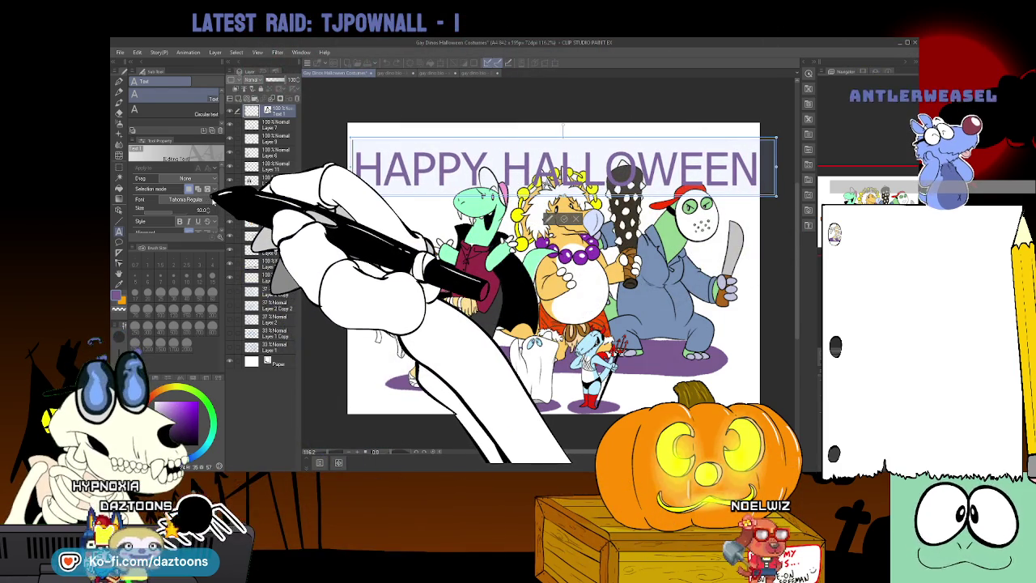
pyautogui.scroll(-1, 212, 206)
pyautogui.write('!')
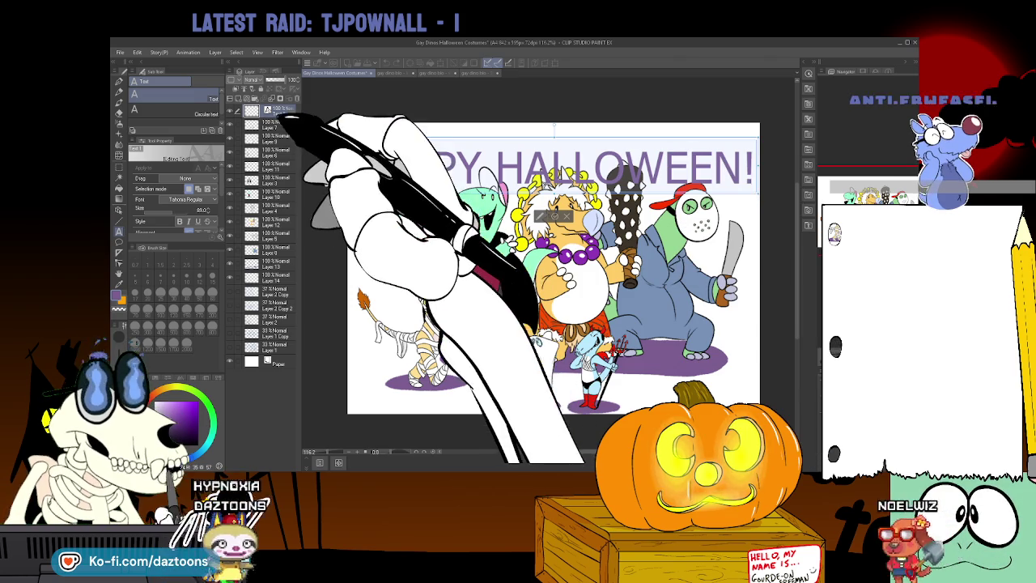
pyautogui.press('Escape')
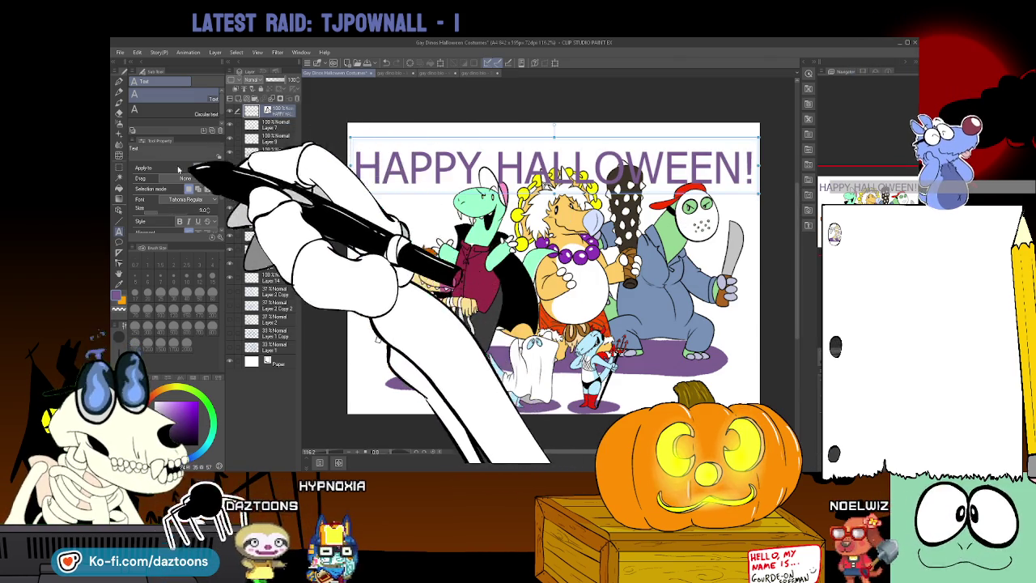
# Move the title layer beneath the characters and reselect all the title text
pyautogui.moveTo(275, 110); pyautogui.dragTo(284, 275)
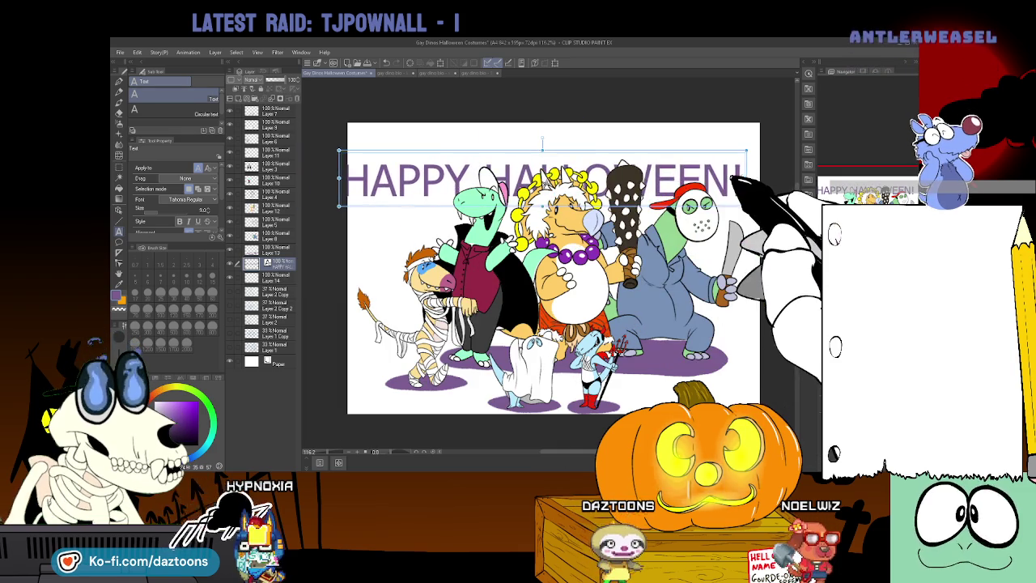
pyautogui.click(554, 215)
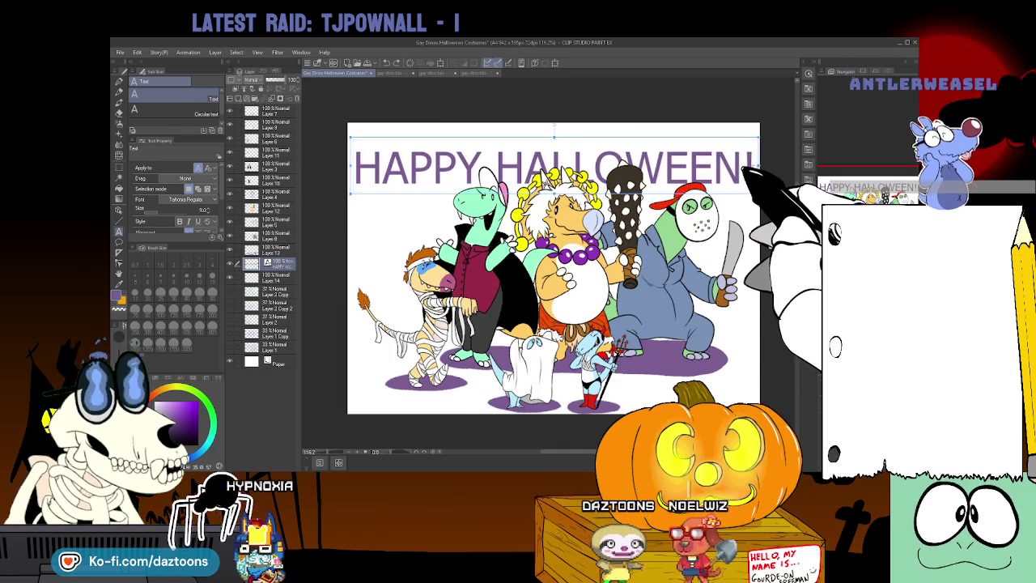
pyautogui.hotkey('ctrl', 'a')
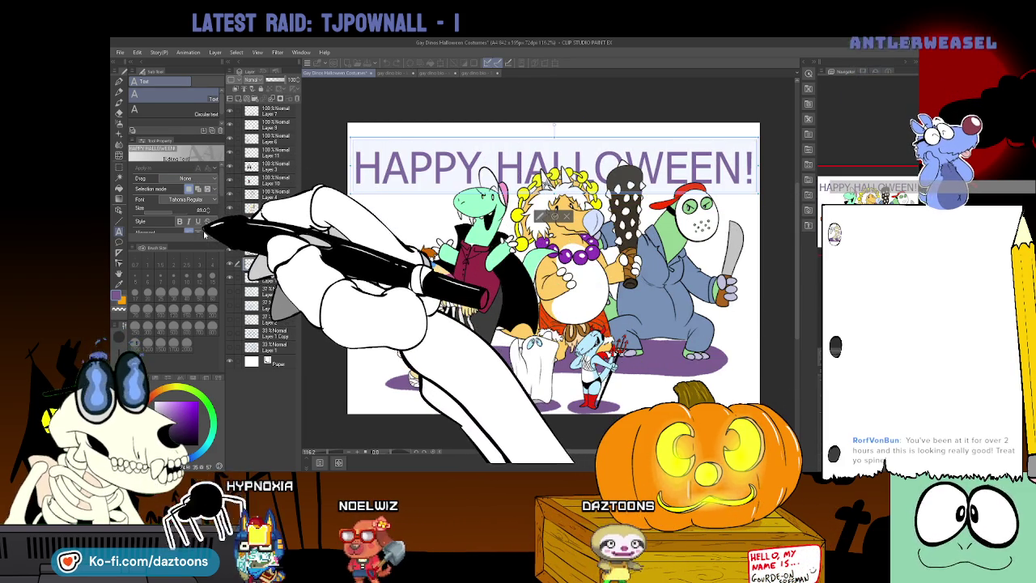
# Switch the title font to Franklin Gothic Medium Italic and shrink it to size 71
pyautogui.press('Up')
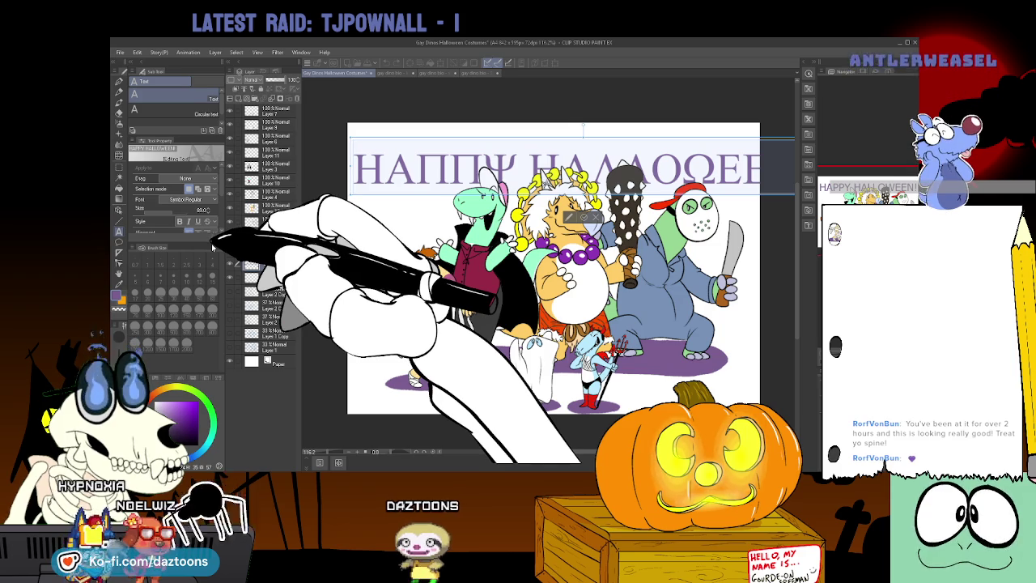
pyautogui.press('Down')
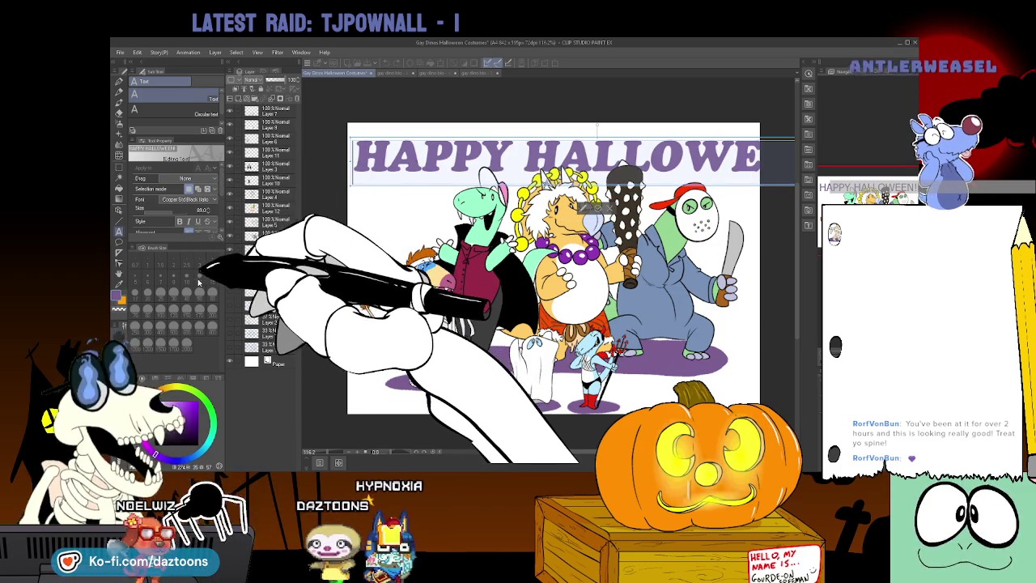
pyautogui.press('Down')
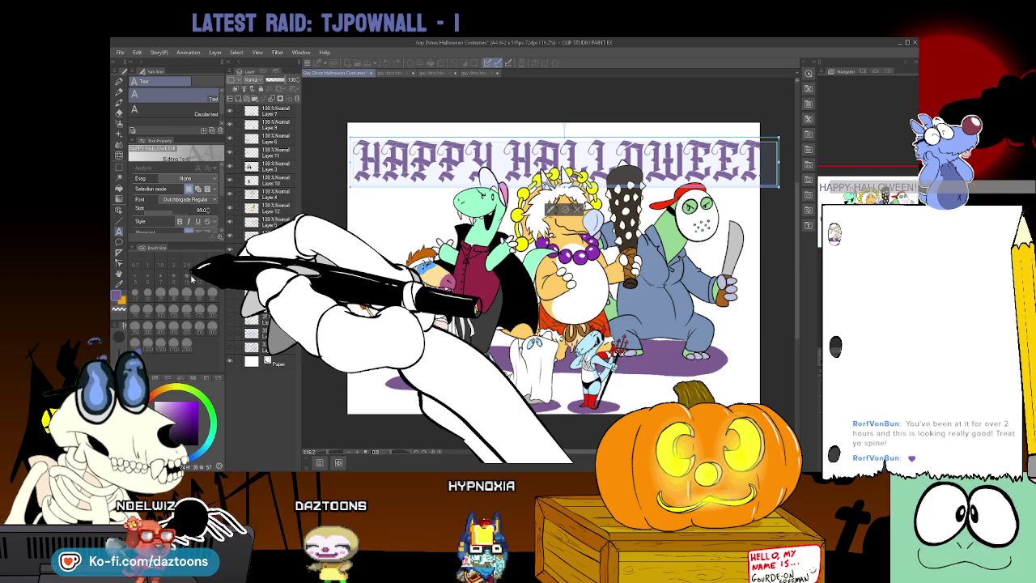
pyautogui.moveTo(778, 138); pyautogui.dragTo(754, 145)
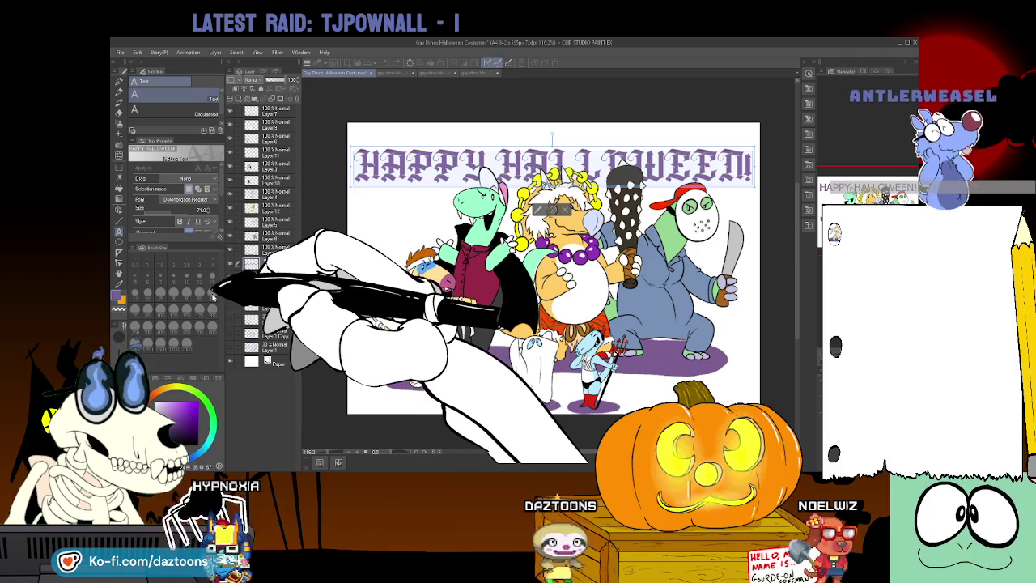
pyautogui.hotkey('ctrl', 'z')
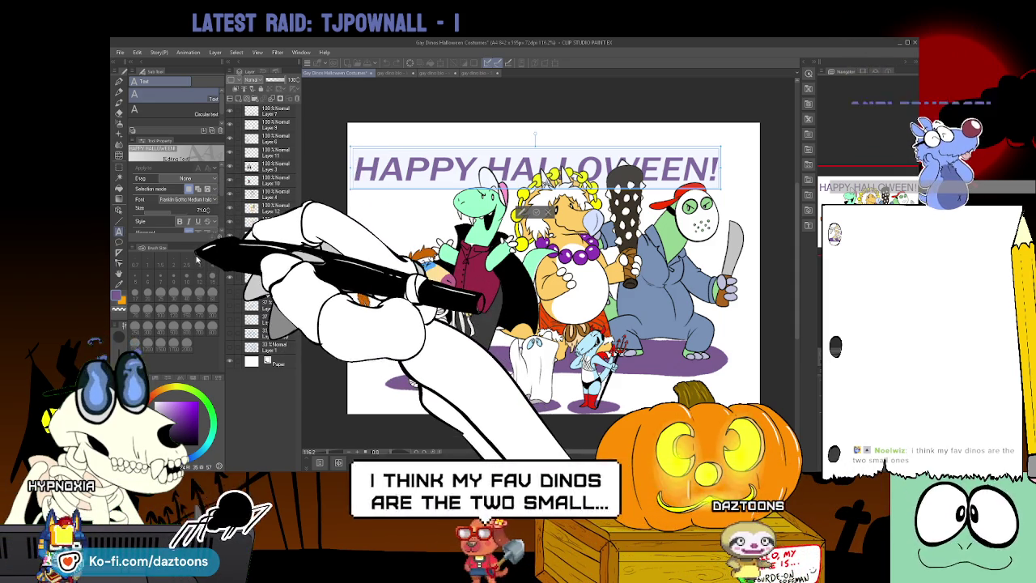
# Try Giddyup Std for the title font, then change it to Yu Gothic Bold
pyautogui.press('Down')
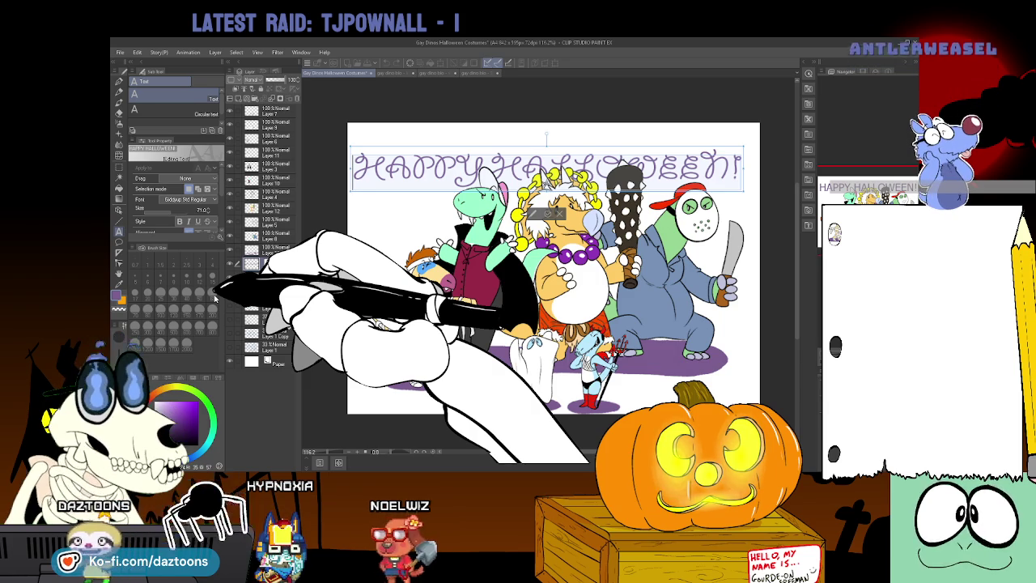
pyautogui.hotkey('ctrl', 'z')
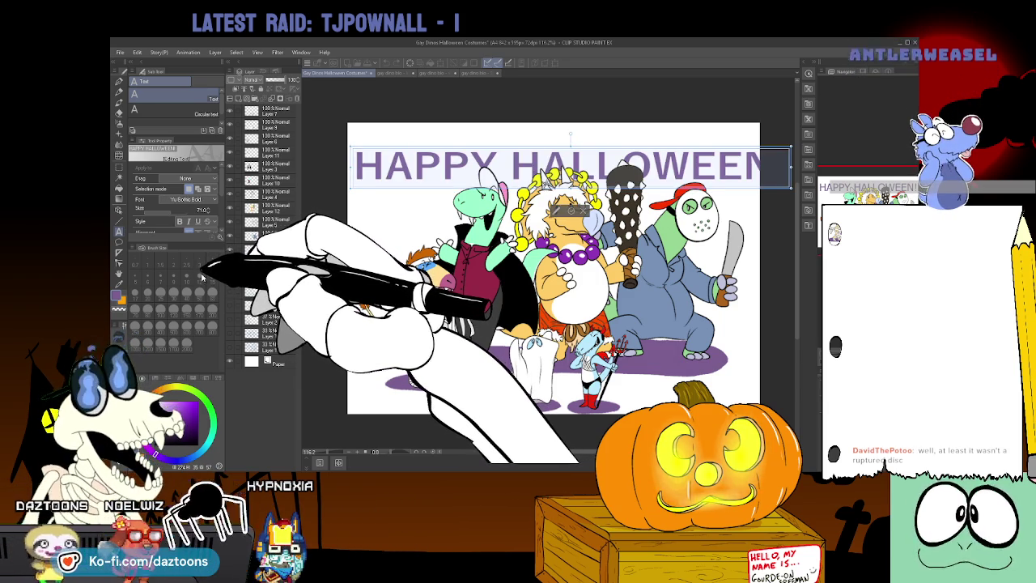
# Undo three times to restore the deleted layers and the mummy character
pyautogui.hotkey('ctrl', 'z')
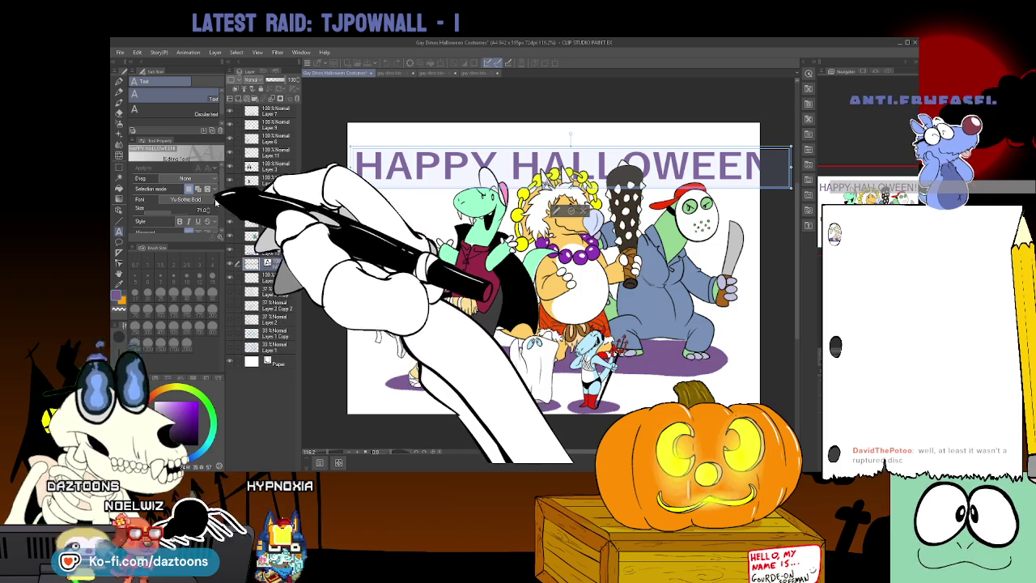
pyautogui.hotkey('ctrl', 'z')
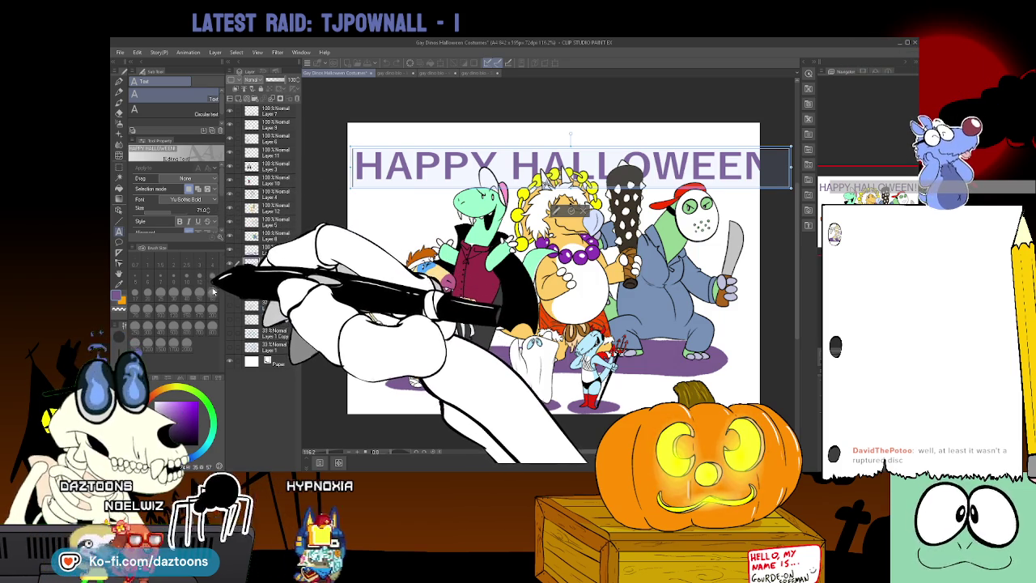
pyautogui.hotkey('ctrl', 'z')
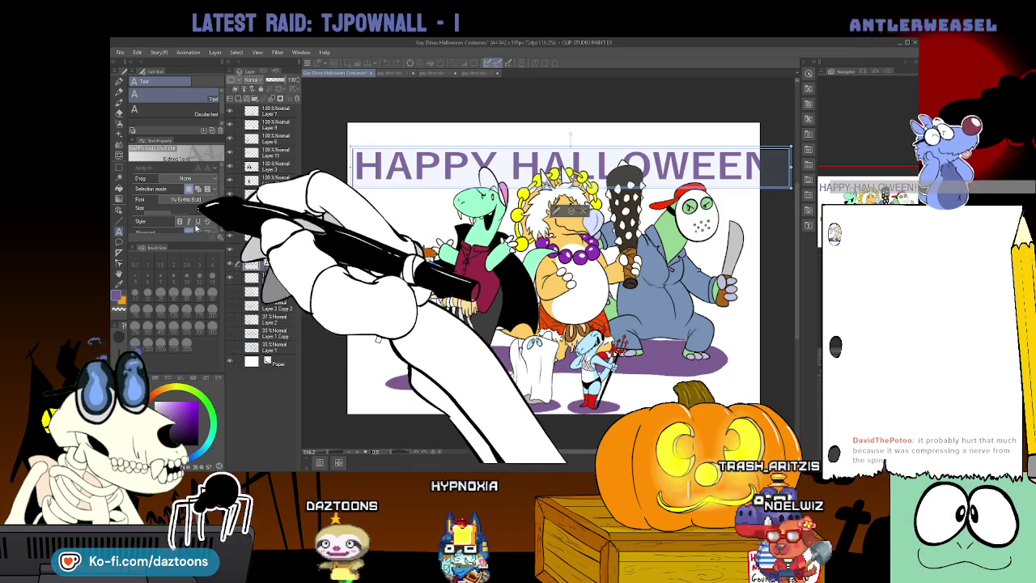
pyautogui.click(176, 312)
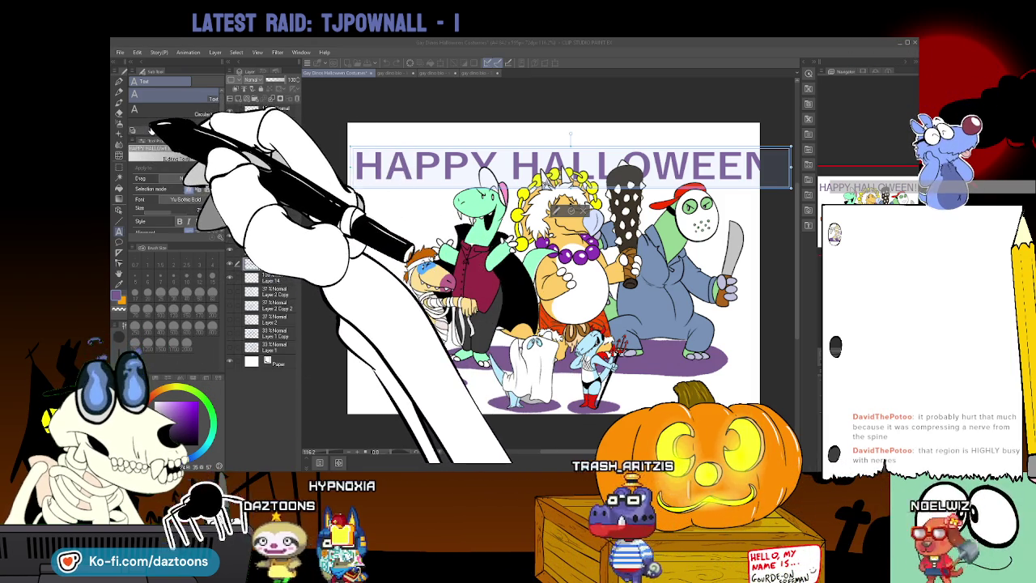
# Set the title font to Spookyman Regular and enlarge it to about size 105
pyautogui.press('Return')
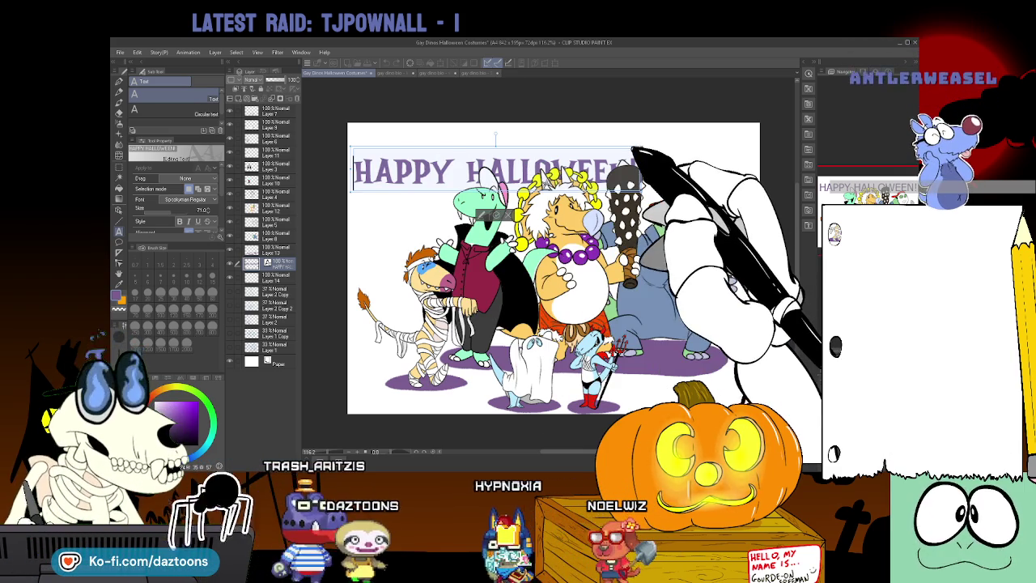
pyautogui.moveTo(656, 141)
pyautogui.mouseDown()
pyautogui.moveTo(735, 123)
pyautogui.moveTo(723, 152)
pyautogui.moveTo(751, 212)
pyautogui.mouseUp()
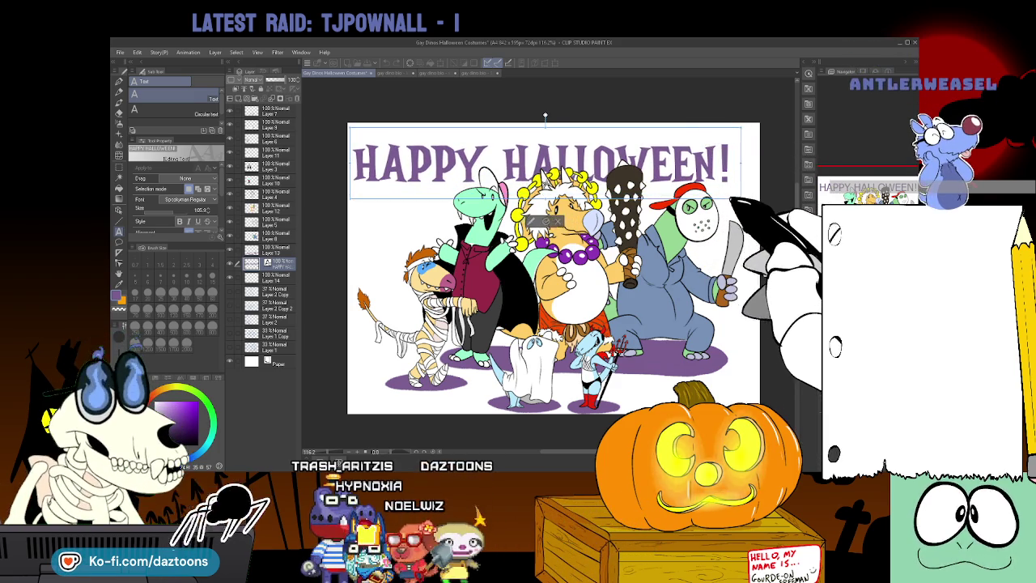
# Make the title text black, then select Layer 14 with black as the main colour
pyautogui.click(193, 441)
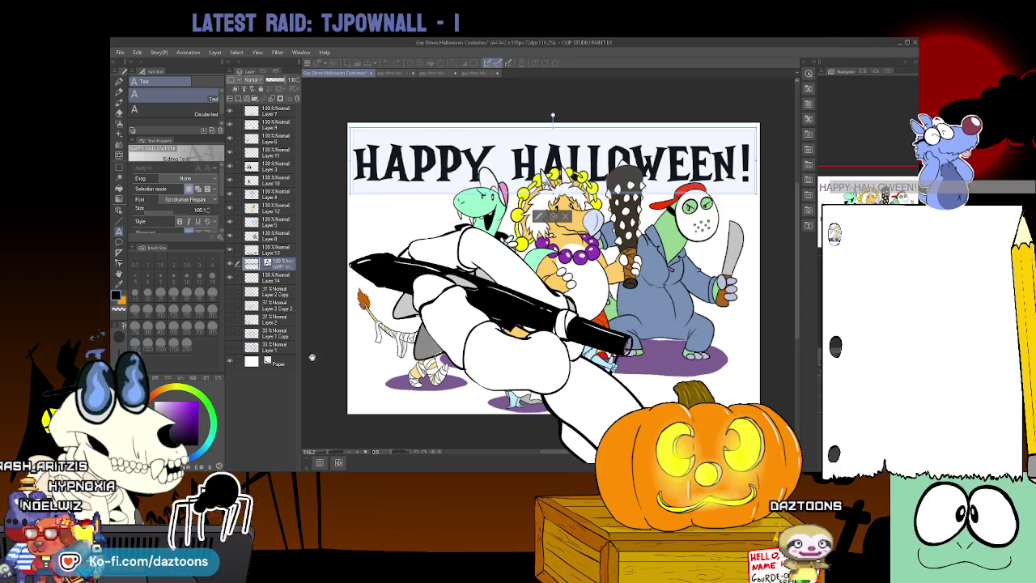
pyautogui.press('Escape')
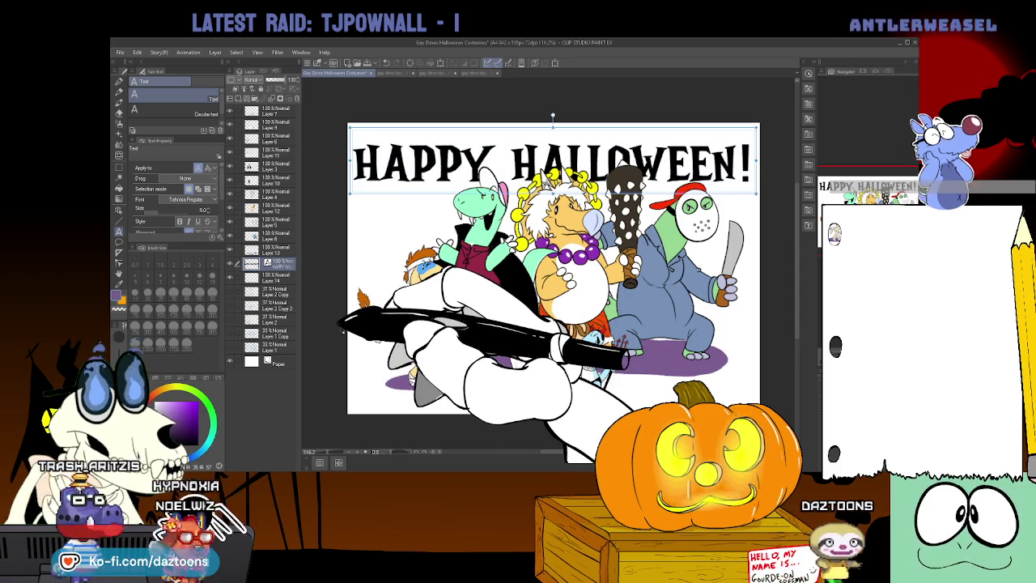
pyautogui.click(282, 276)
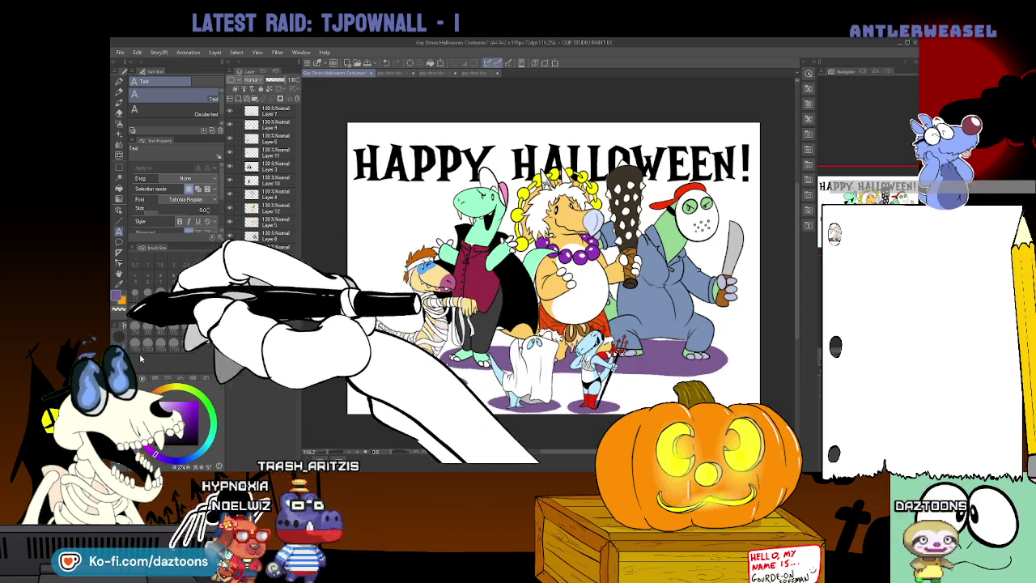
pyautogui.click(184, 408)
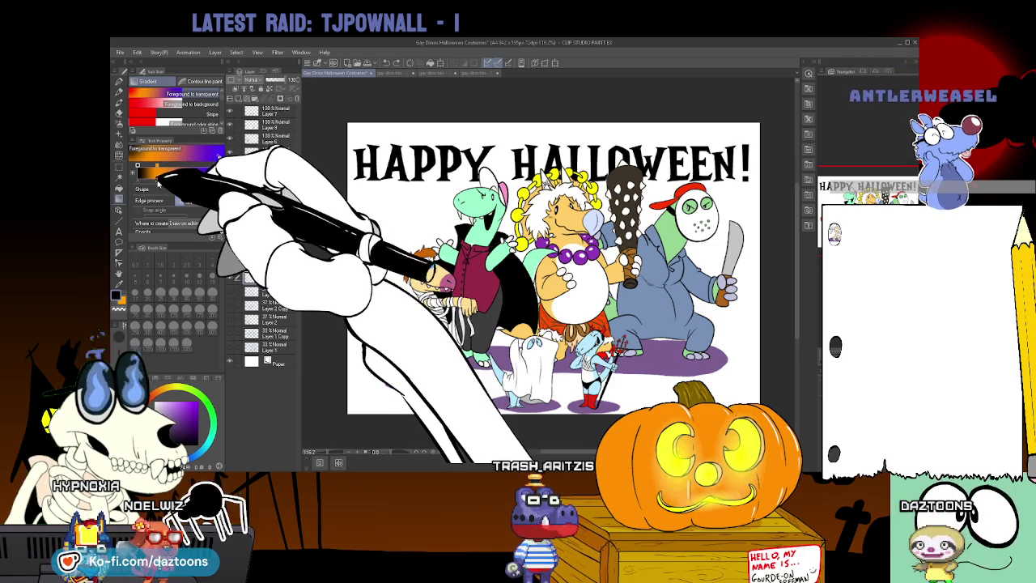
# Fill a new layer with an orange-to-black vertical gradient
pyautogui.moveTo(217, 186); pyautogui.dragTo(180, 186)
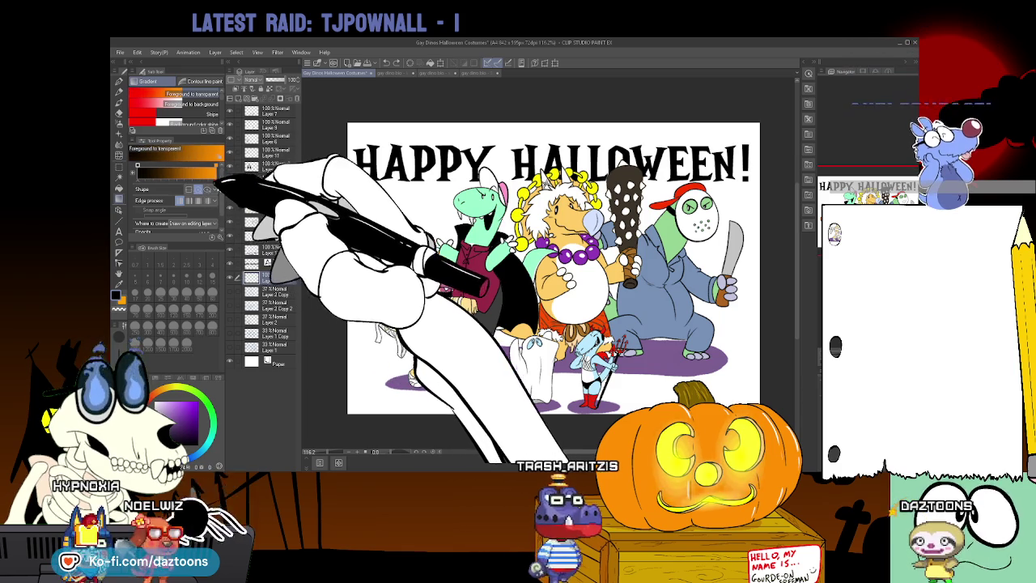
pyautogui.hotkey('ctrl', 'shift', 'n')
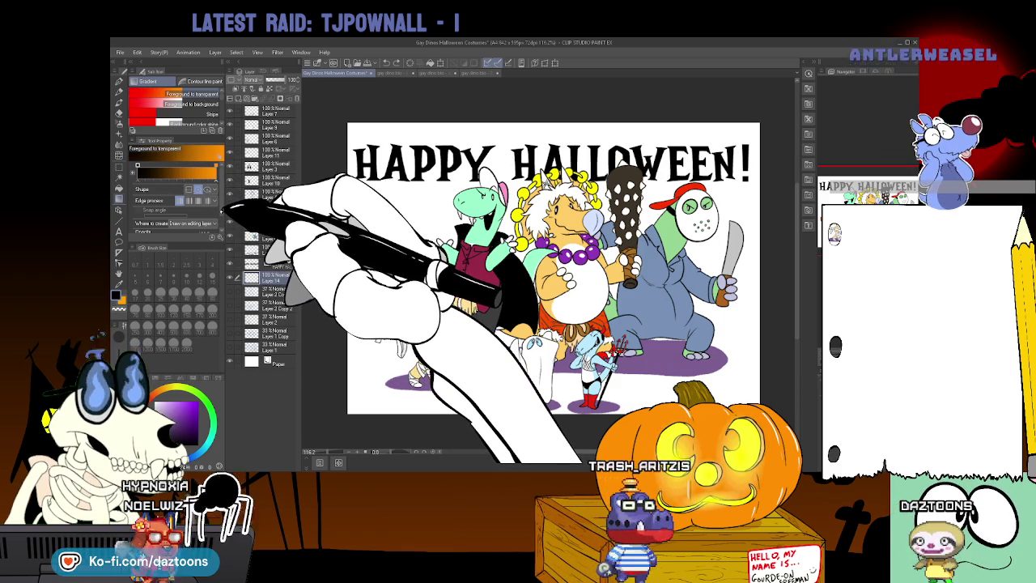
pyautogui.moveTo(559, 284)
pyautogui.mouseDown()
pyautogui.moveTo(558, 150)
pyautogui.moveTo(567, 372)
pyautogui.mouseUp()
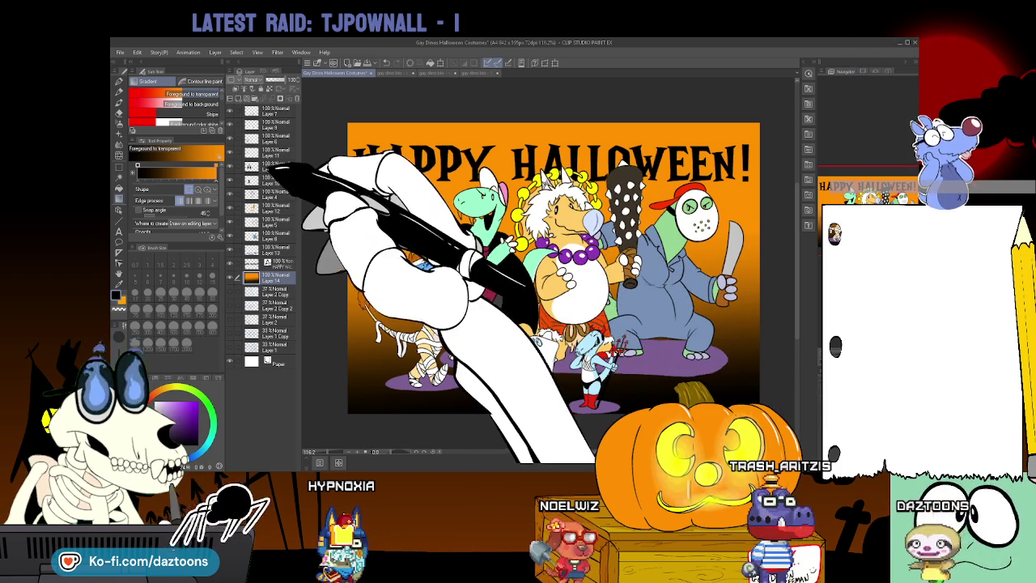
# Select Layer 11 and switch between the Pen, Fill and Pencil tools
pyautogui.click(271, 154)
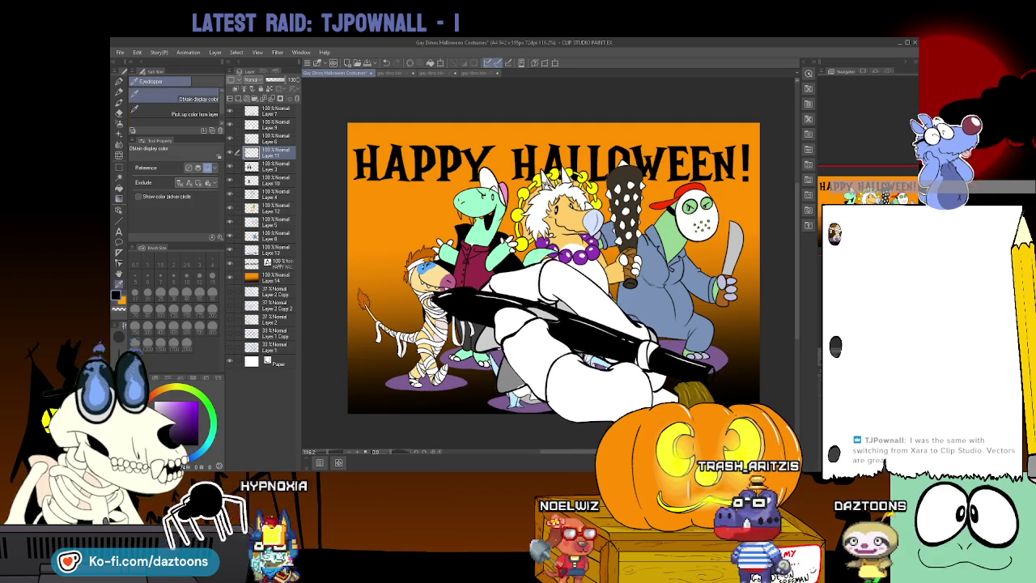
pyautogui.press('p')
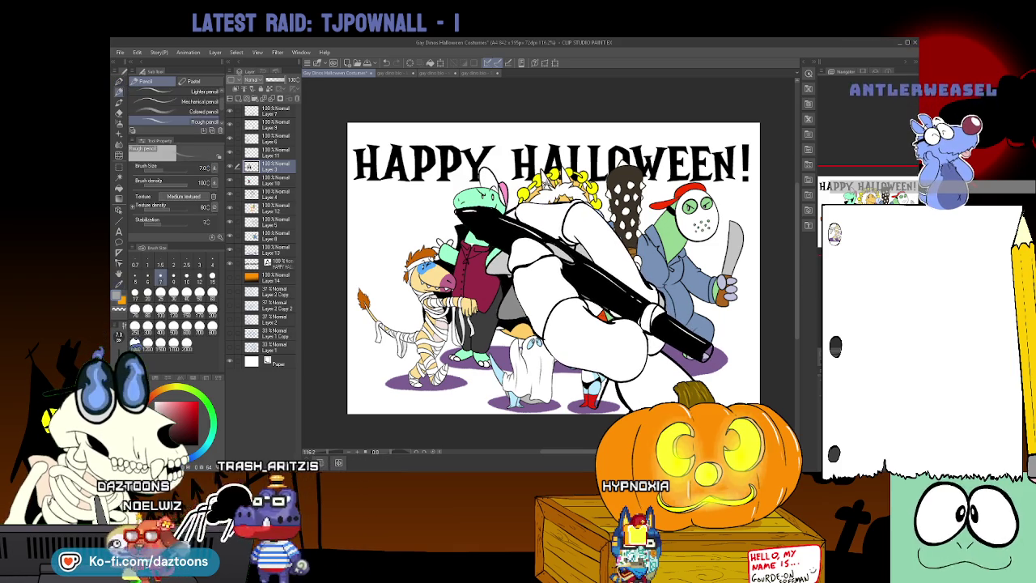
pyautogui.press('g')
pyautogui.press('p')
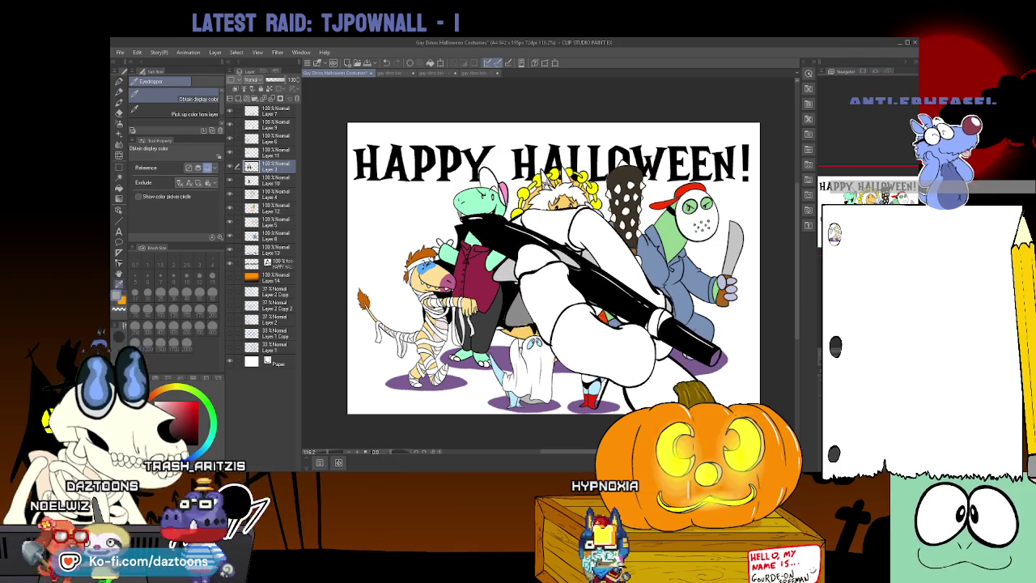
pyautogui.press('g')
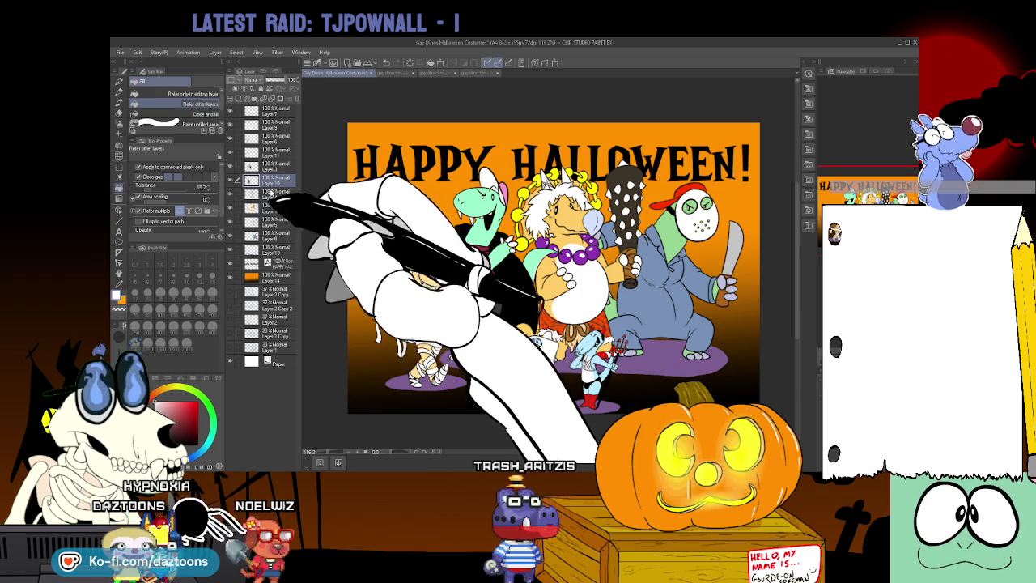
# Select Layer 9 and switch to the Pen tool
pyautogui.click(271, 126)
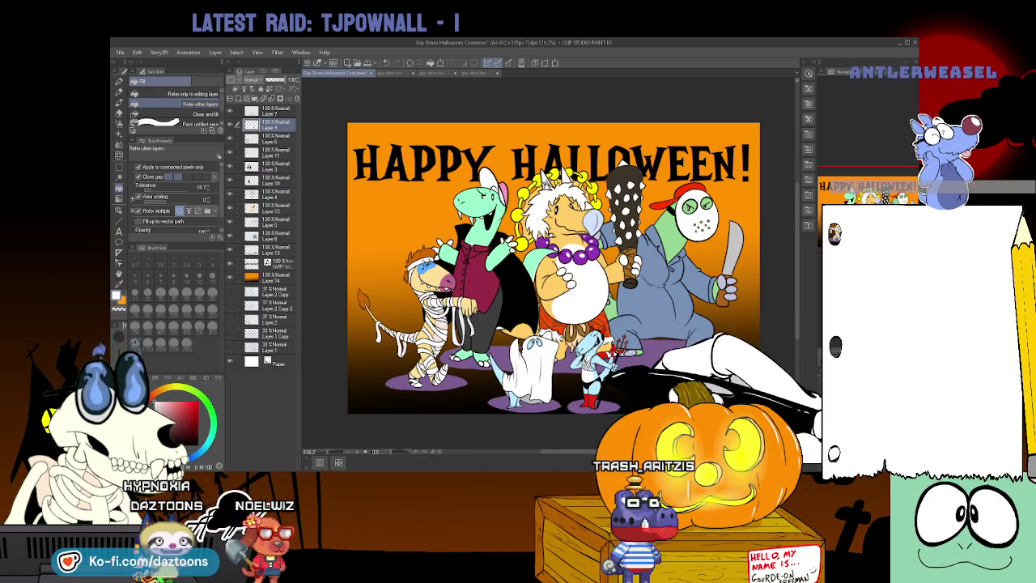
pyautogui.press('p')
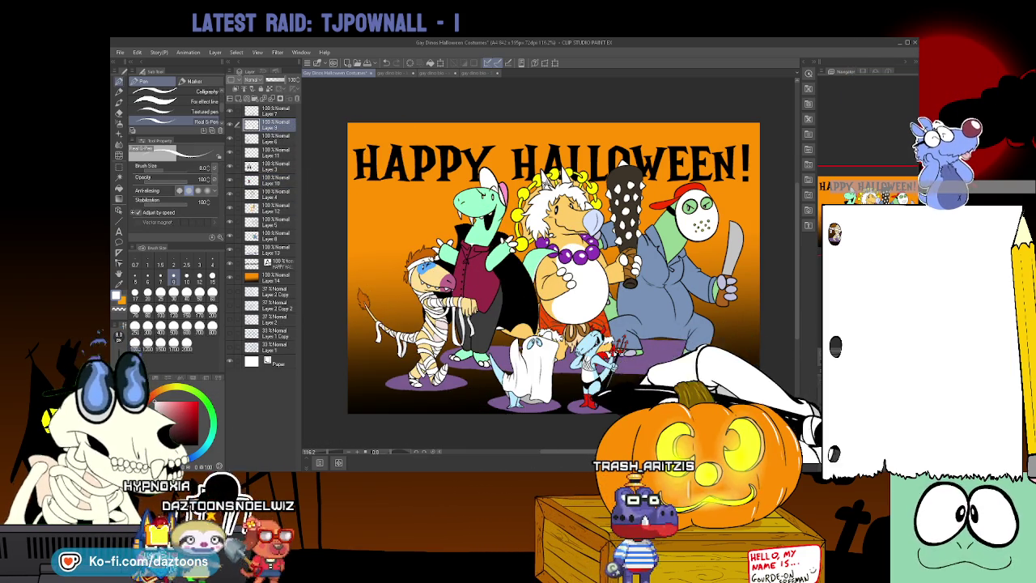
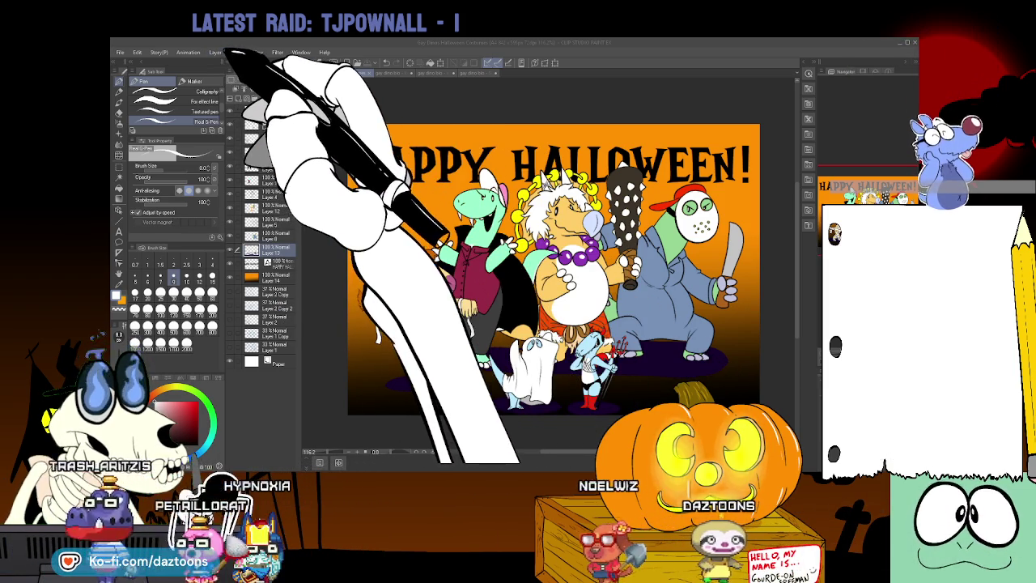
# Inspect the Halloween costumes illustration at 100%, then fit the whole image in the window
pyautogui.hotkey('ctrl', '-')
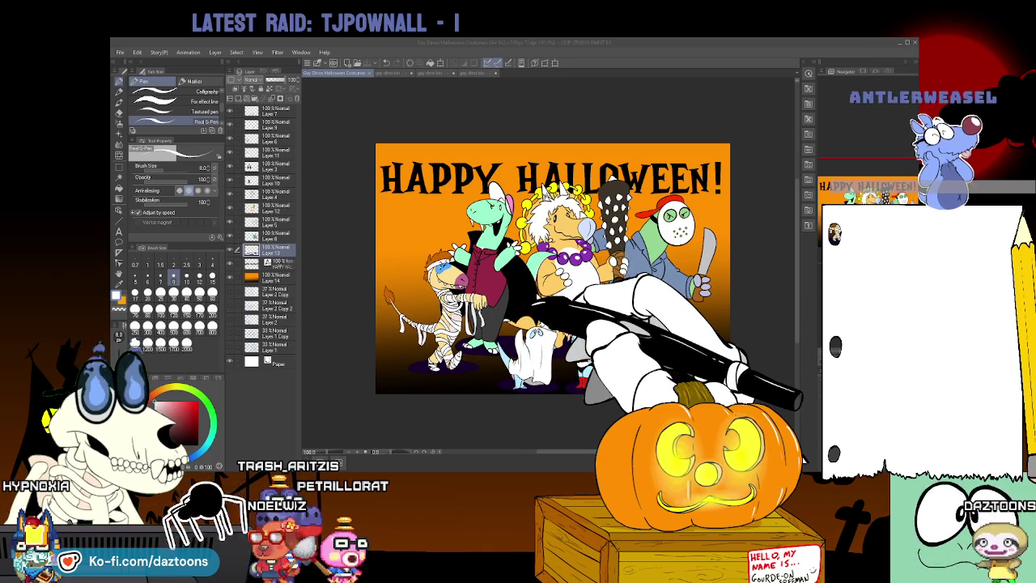
pyautogui.scroll(5, 575, 267)
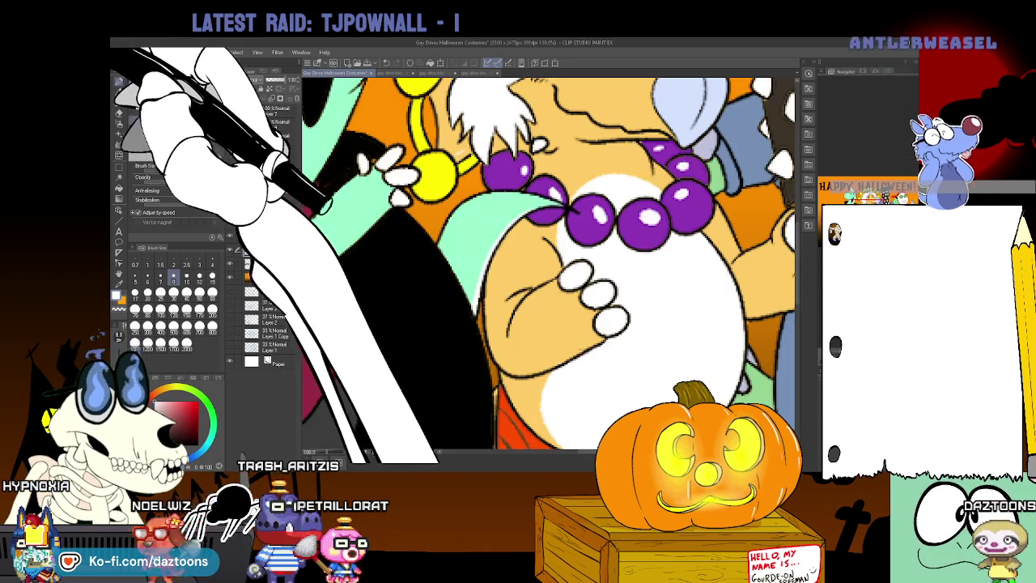
pyautogui.scroll(-2, 550, 265)
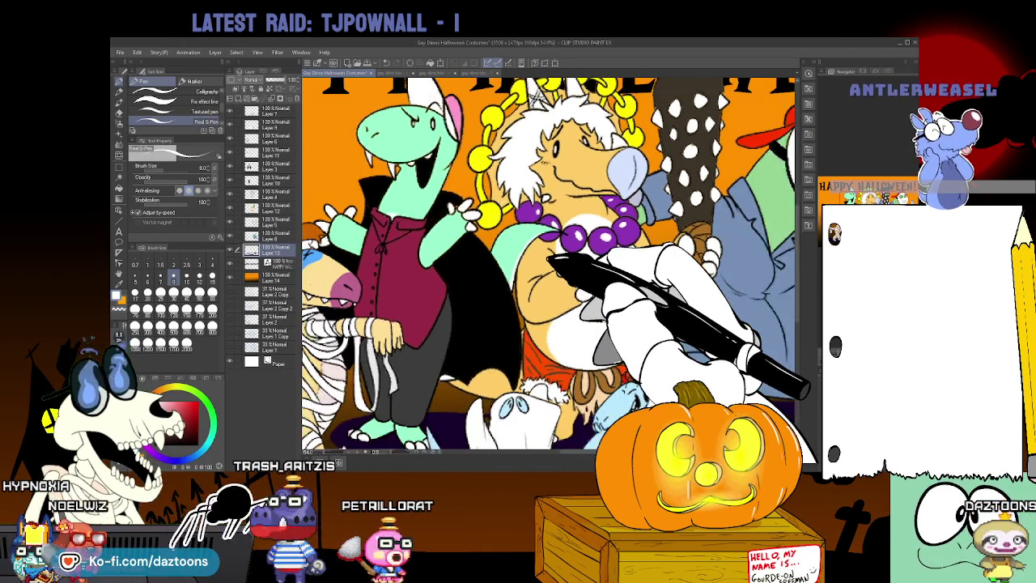
pyautogui.scroll(-1, 550, 266)
pyautogui.scroll(-1, 550, 265)
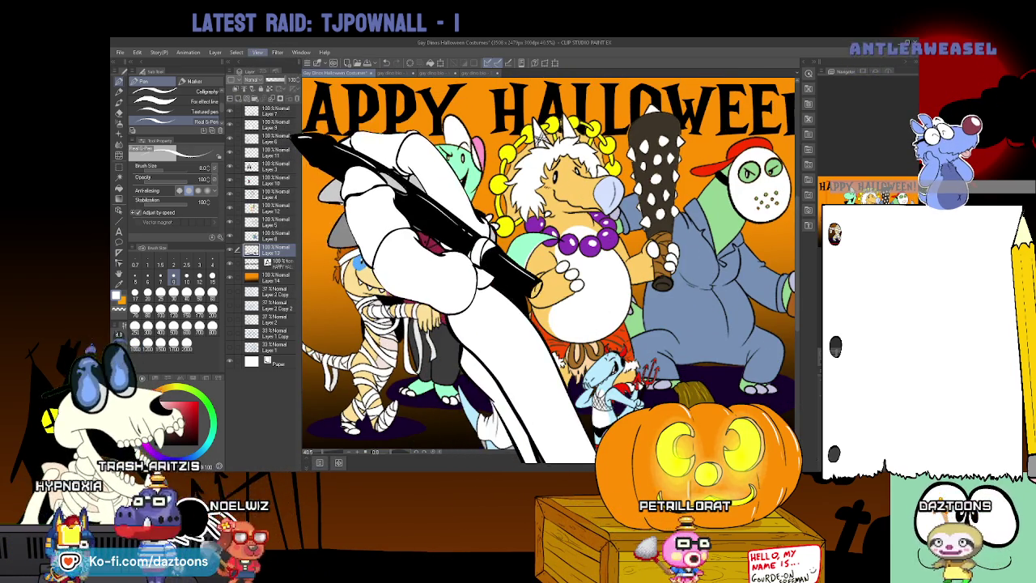
pyautogui.scroll(4, 548, 262)
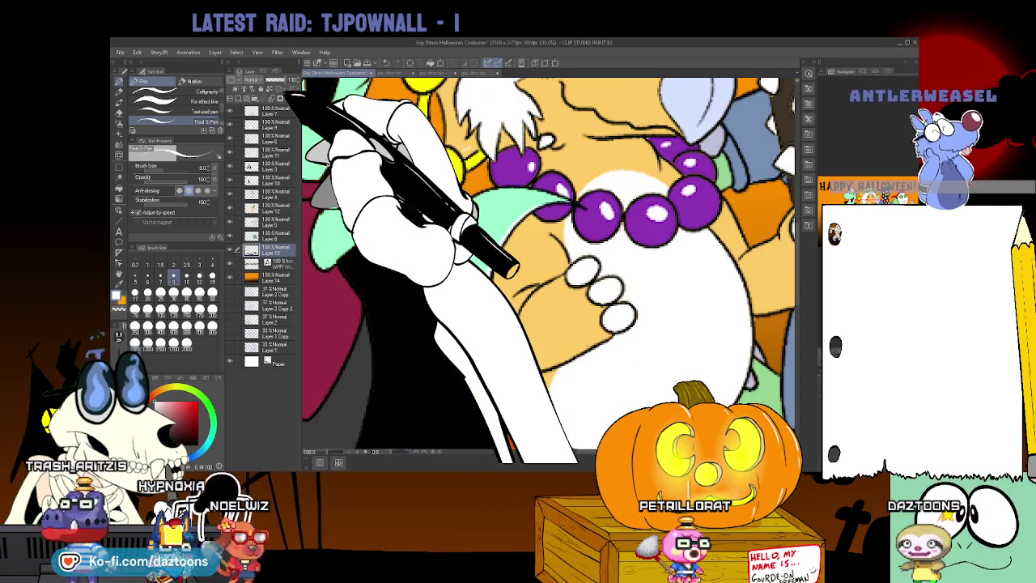
pyautogui.hotkey('ctrl', '0')
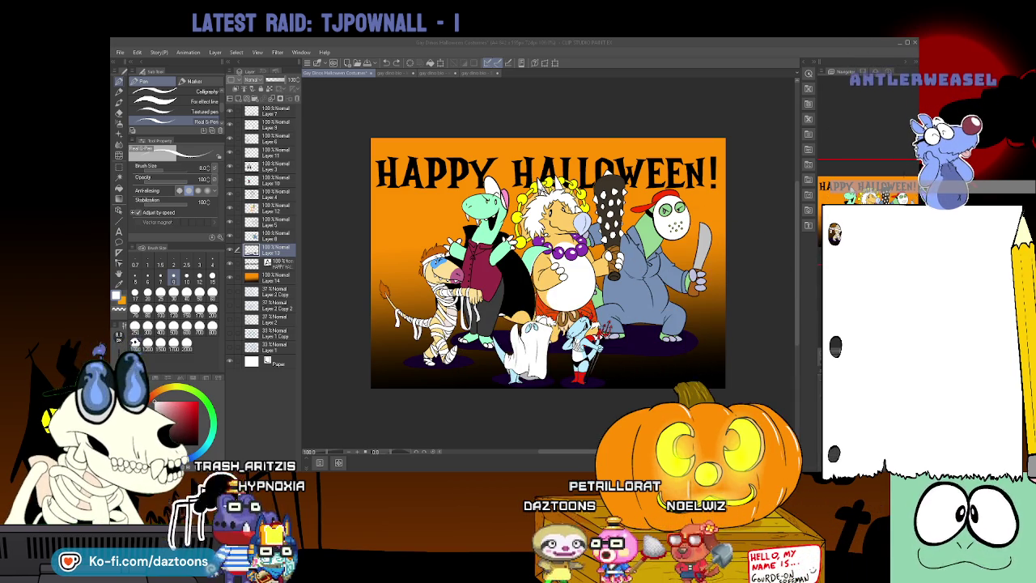
# Close the Lowen and Skyler bio documents
pyautogui.click(377, 73)
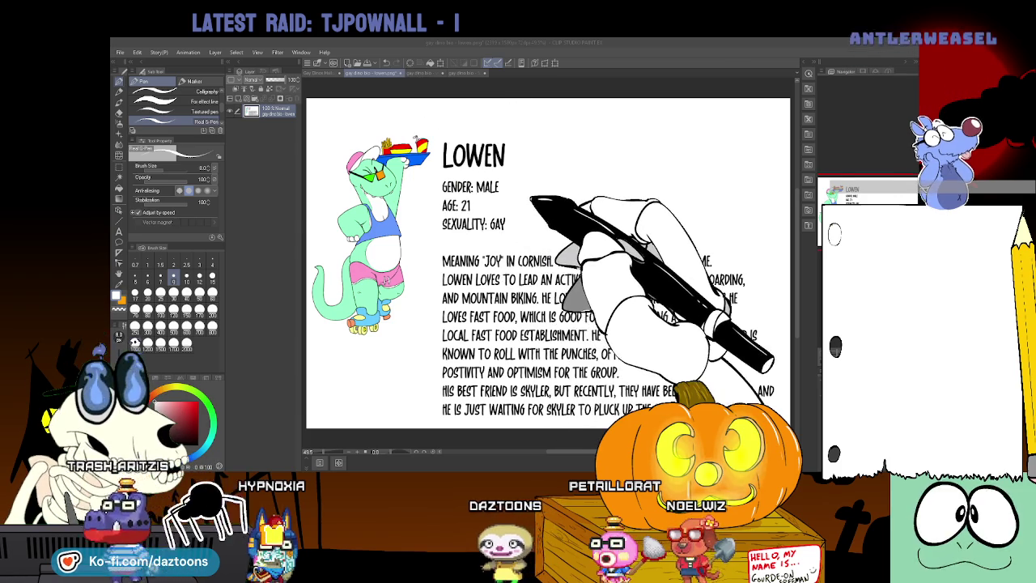
pyautogui.hotkey('ctrl', 'w')
pyautogui.hotkey('ctrl', 'w')
pyautogui.hotkey('ctrl', 'w')
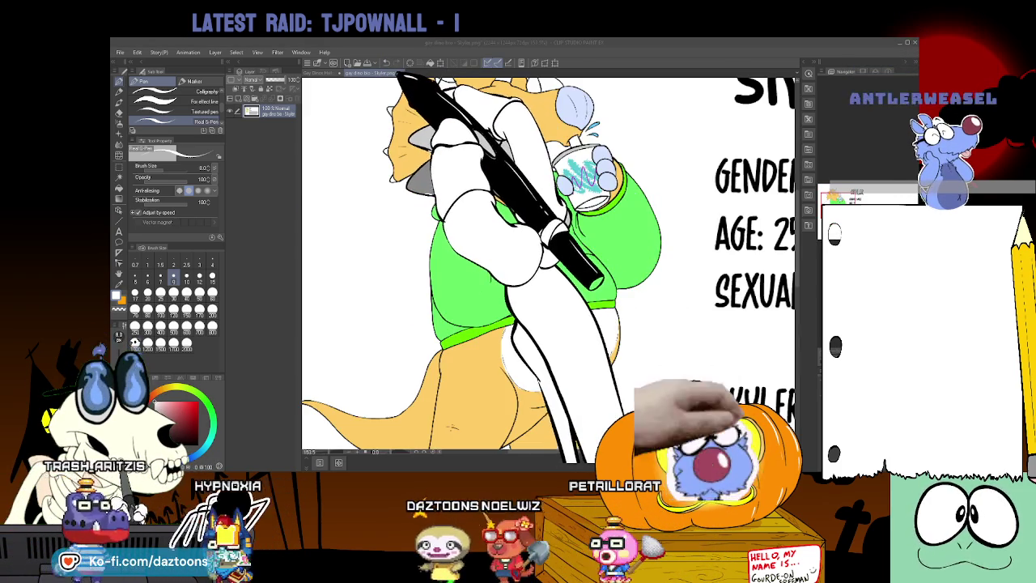
pyautogui.hotkey('ctrl', 'w')
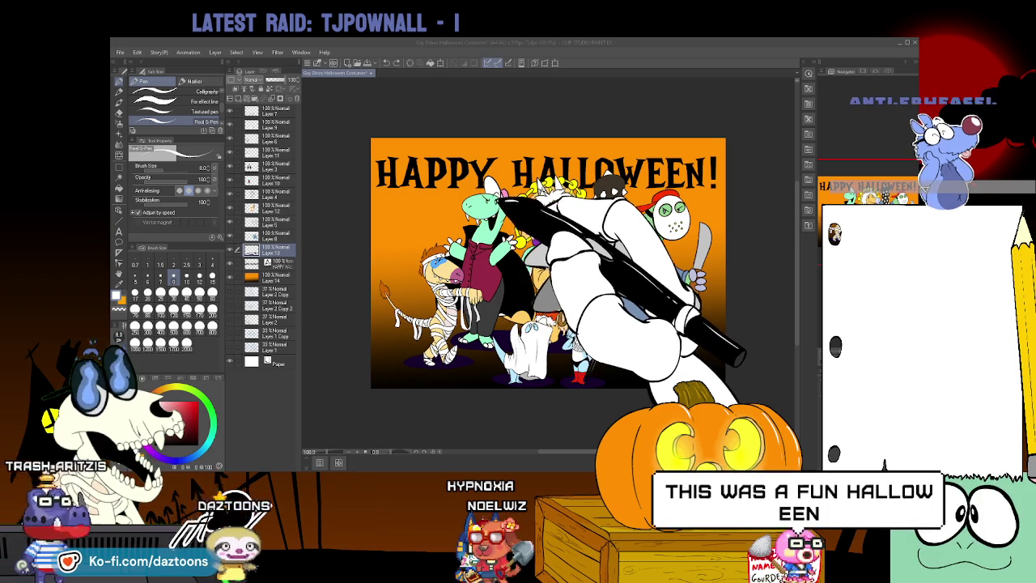
# Close the Halloween costumes illustration and create a new blank A4 canvas
pyautogui.hotkey('ctrl', 'w')
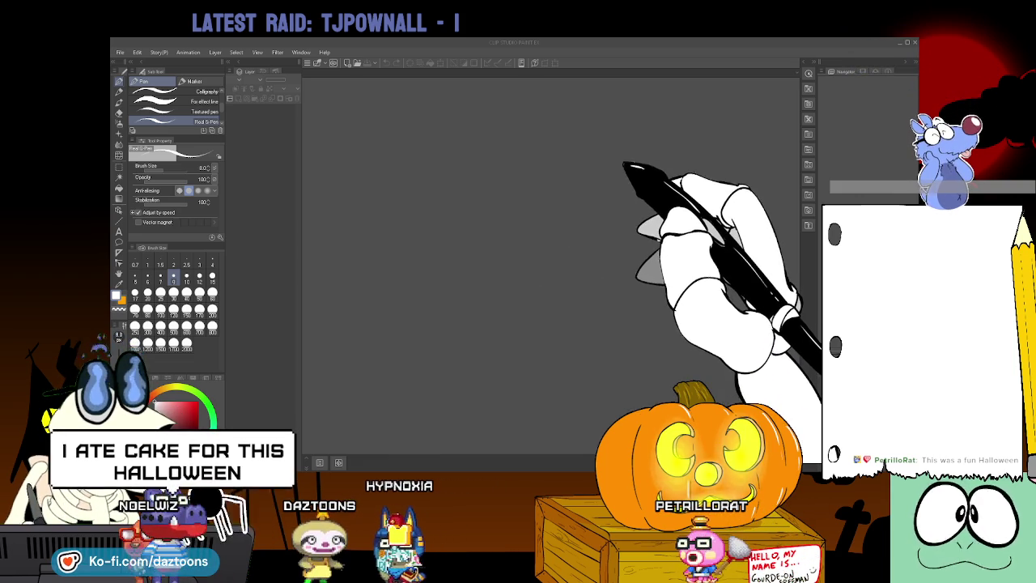
pyautogui.press('Return')
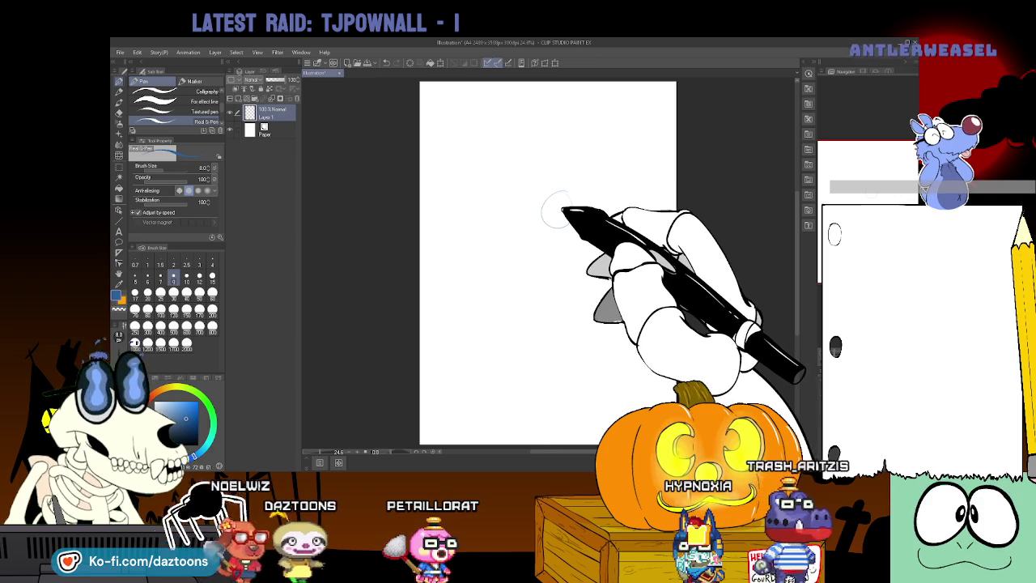
# Sketch the round goggle eyes with the Rough pencil at size 25
pyautogui.click(119, 92)
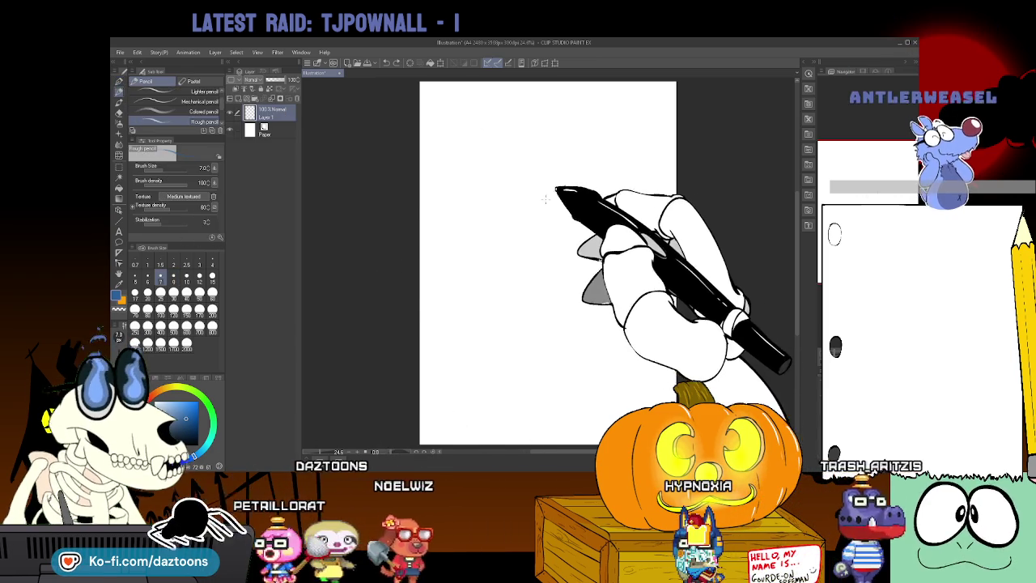
pyautogui.click(161, 293)
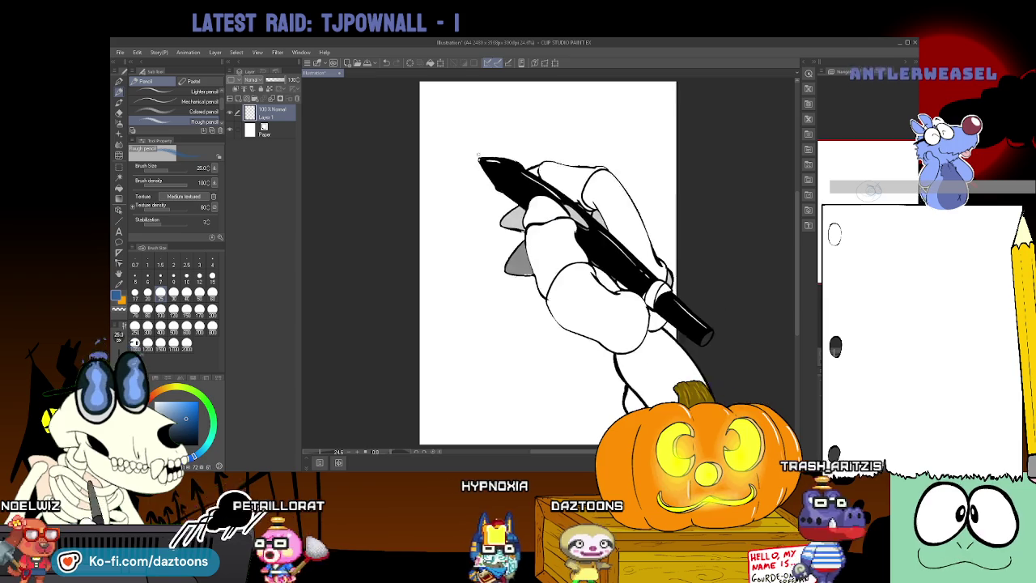
pyautogui.moveTo(526, 193); pyautogui.dragTo(556, 212)
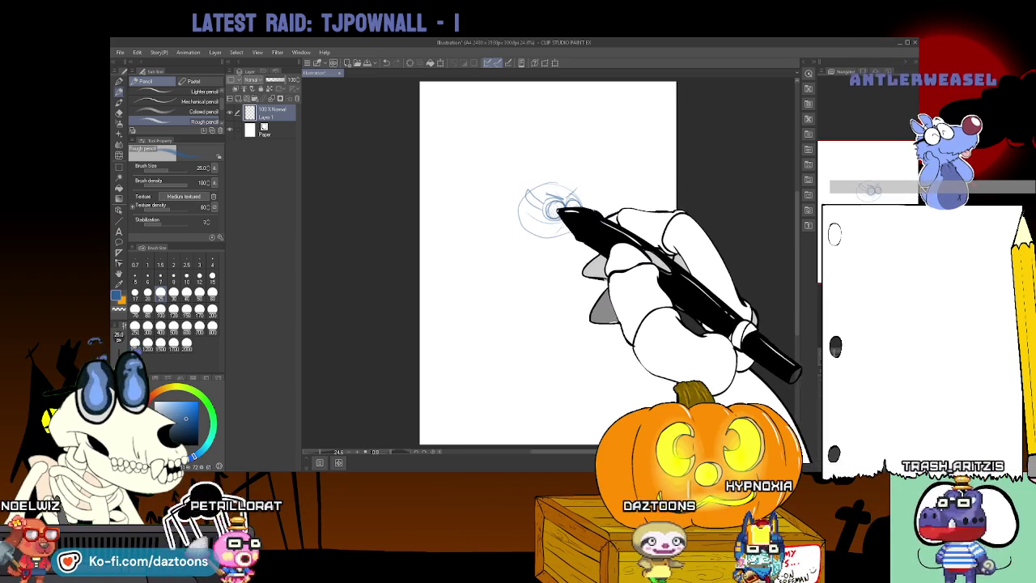
pyautogui.moveTo(576, 216); pyautogui.dragTo(566, 233)
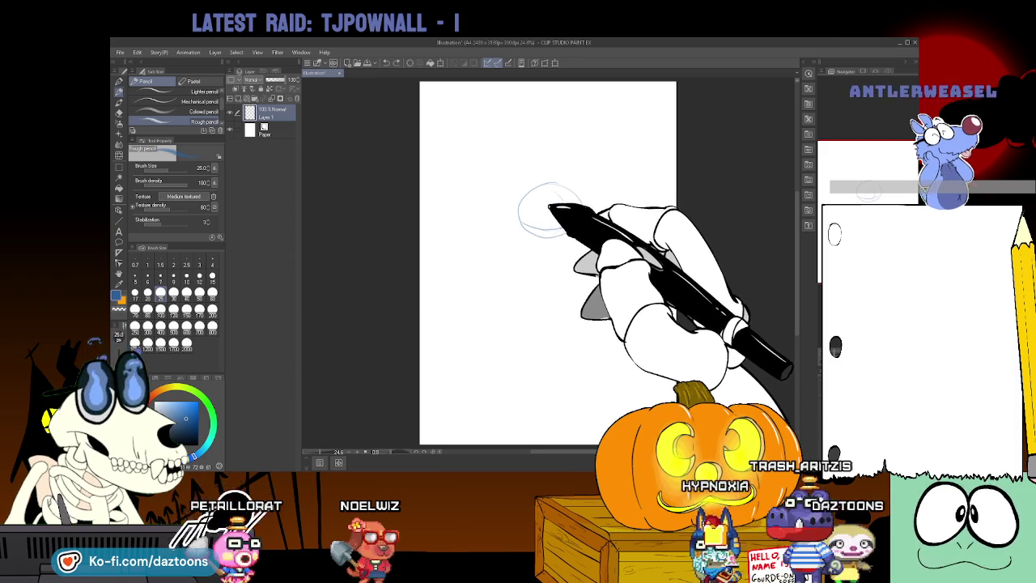
pyautogui.moveTo(546, 226)
pyautogui.mouseDown()
pyautogui.moveTo(572, 213)
pyautogui.moveTo(571, 196)
pyautogui.mouseUp()
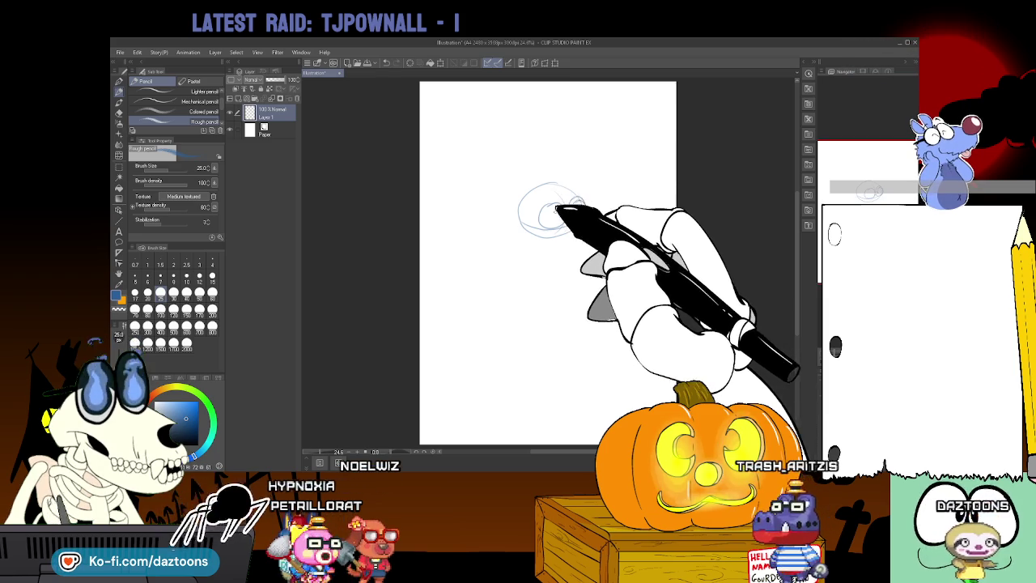
# Add light detail strokes inside the eyes; draw a curve below the head, then undo it
pyautogui.moveTo(567, 212); pyautogui.dragTo(543, 202)
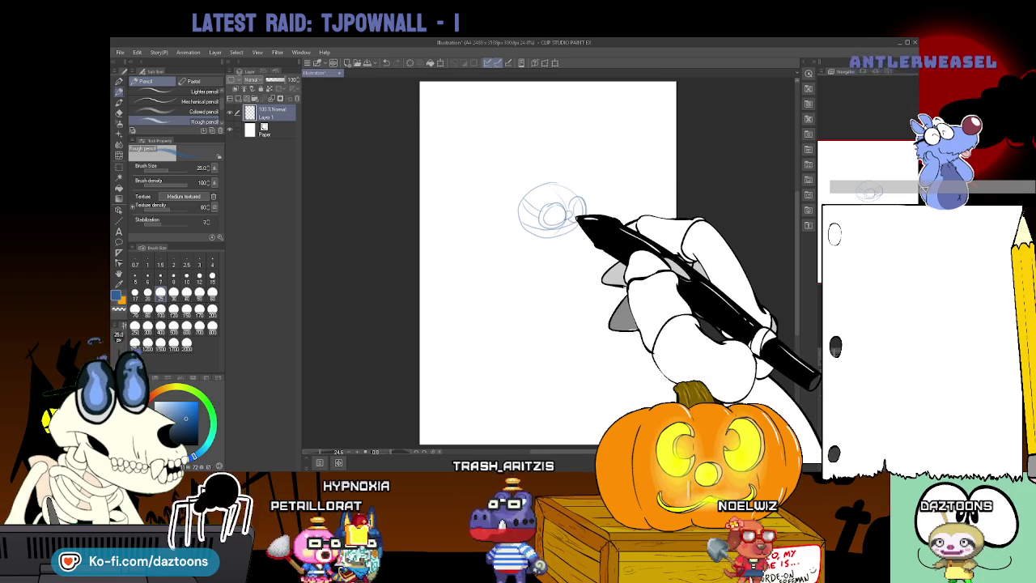
pyautogui.moveTo(567, 203); pyautogui.dragTo(548, 200)
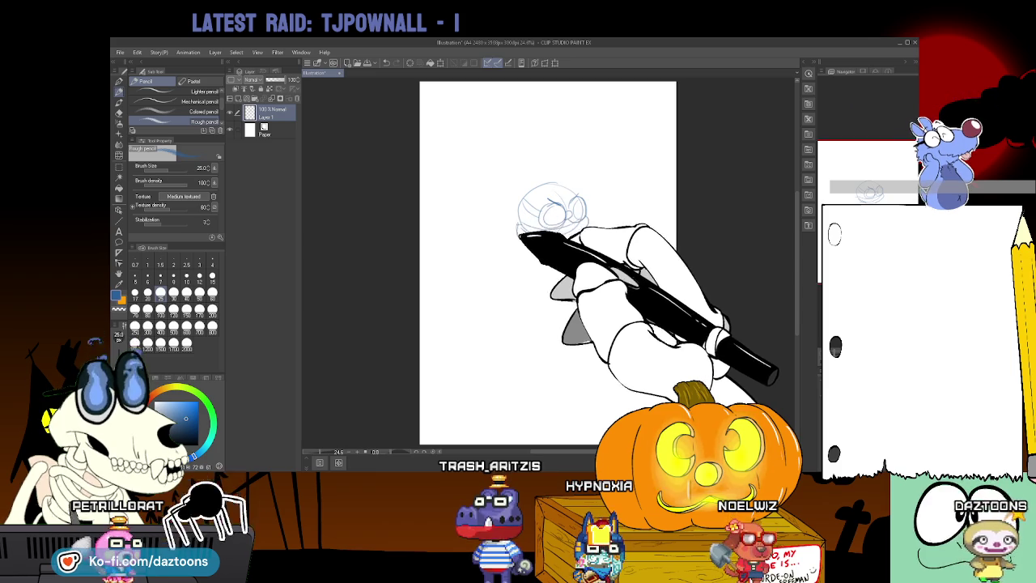
pyautogui.moveTo(495, 191); pyautogui.dragTo(442, 227)
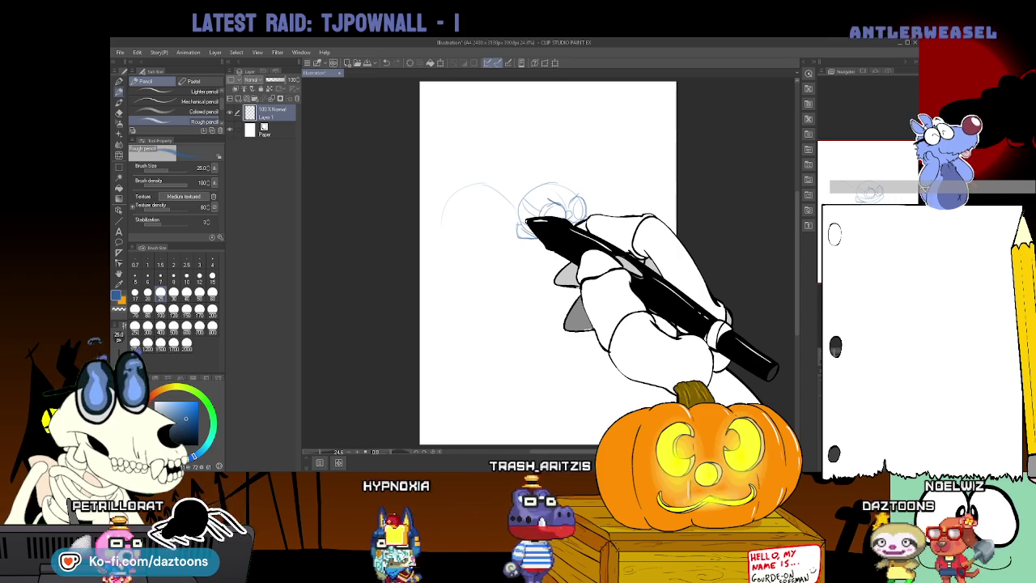
pyautogui.hotkey('ctrl', 'z')
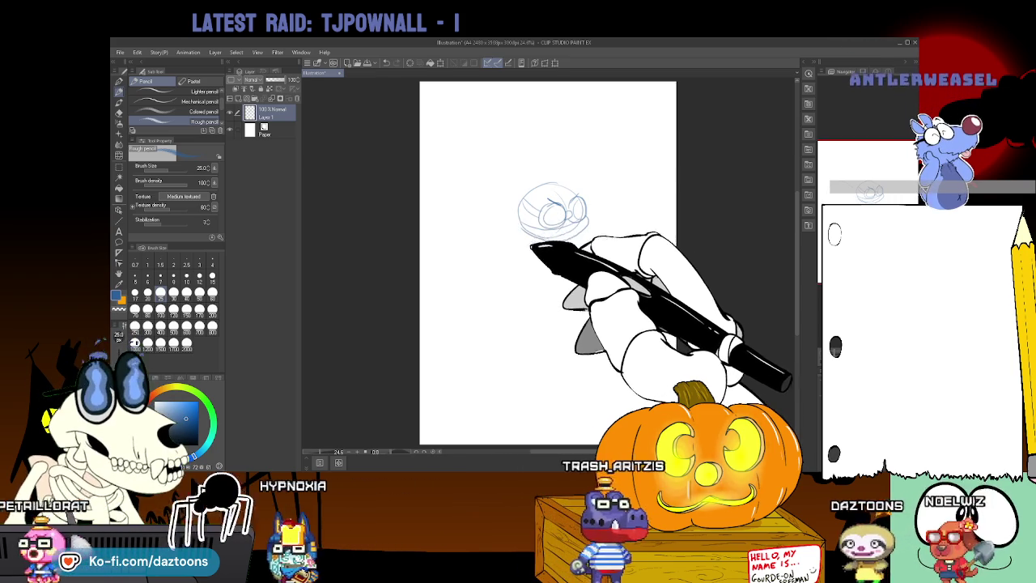
# Sketch the torso, arms and legs in a leaping pose left of and below the head
pyautogui.moveTo(520, 236)
pyautogui.mouseDown()
pyautogui.moveTo(458, 266)
pyautogui.moveTo(479, 308)
pyautogui.mouseUp()
pyautogui.moveTo(521, 249)
pyautogui.mouseDown()
pyautogui.moveTo(479, 300)
pyautogui.moveTo(504, 241)
pyautogui.moveTo(456, 251)
pyautogui.moveTo(517, 229)
pyautogui.mouseUp()
pyautogui.moveTo(441, 235); pyautogui.dragTo(495, 231)
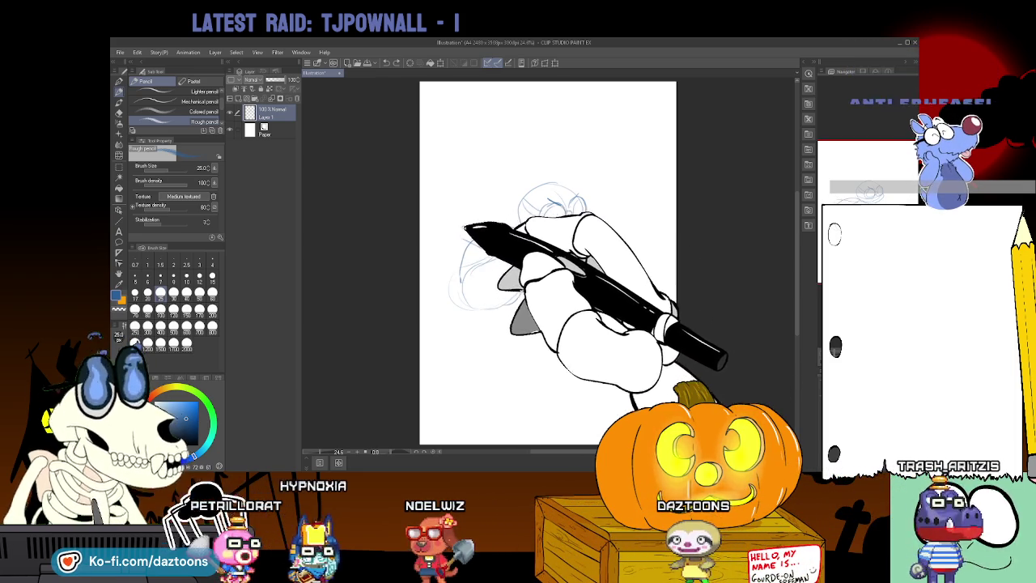
pyautogui.moveTo(445, 233); pyautogui.dragTo(517, 224)
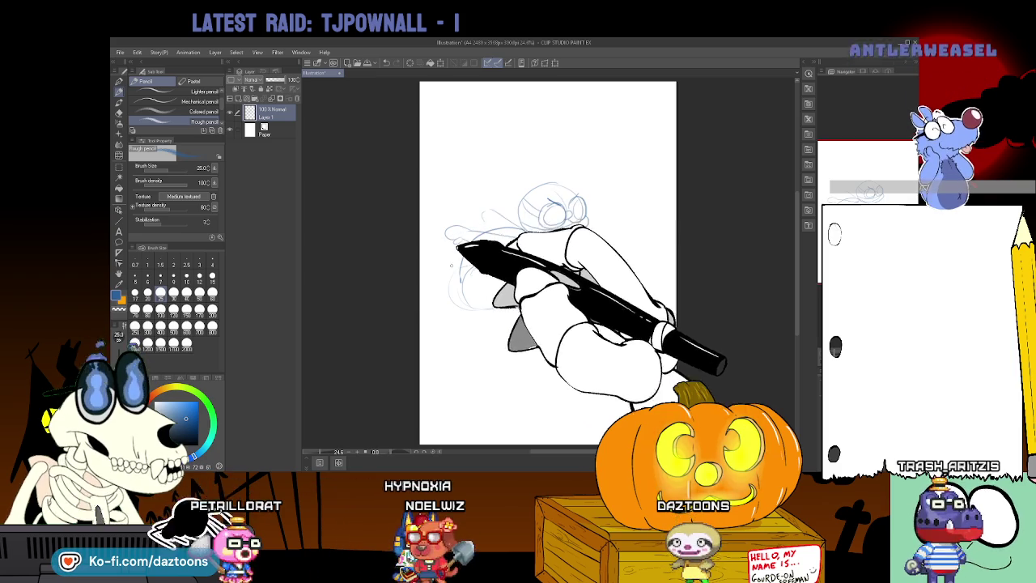
pyautogui.moveTo(479, 318); pyautogui.dragTo(490, 346)
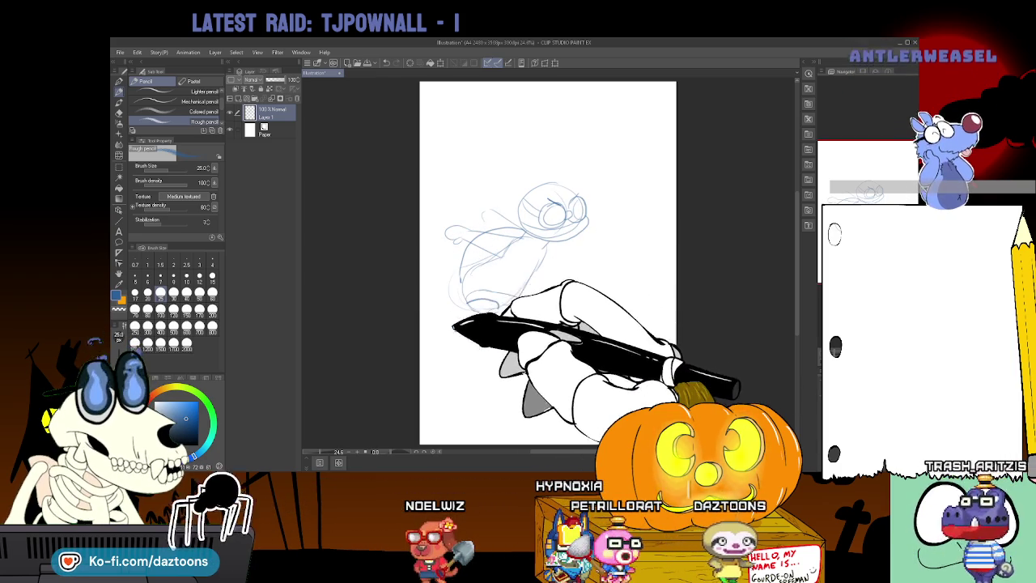
pyautogui.moveTo(479, 314); pyautogui.dragTo(455, 338)
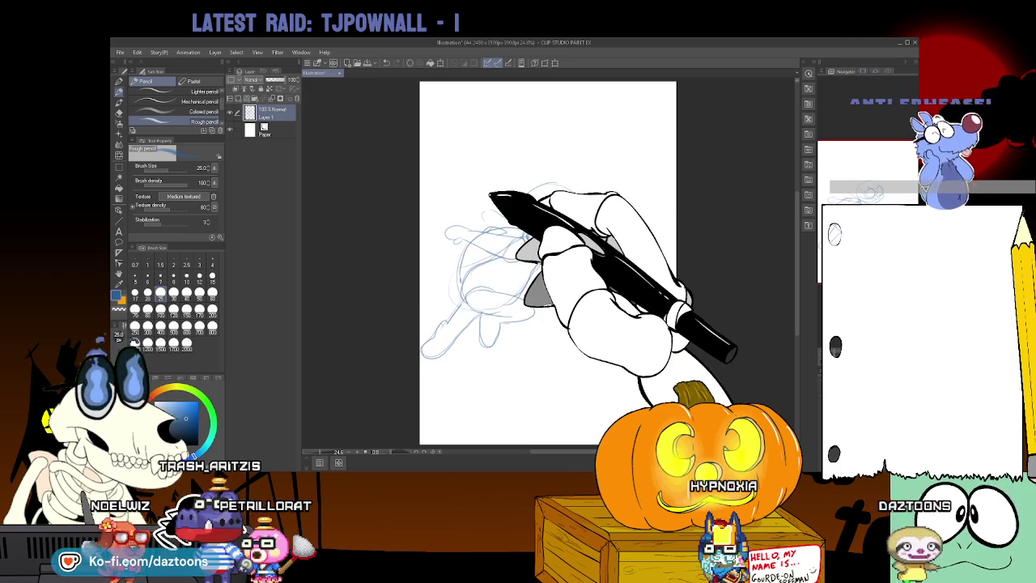
pyautogui.hotkey('ctrl', 't')
# Rotate the whole sketch clockwise in Free Transform mode and commit it
pyautogui.press('ctrl')
pyautogui.moveTo(583, 159); pyautogui.dragTo(595, 188)
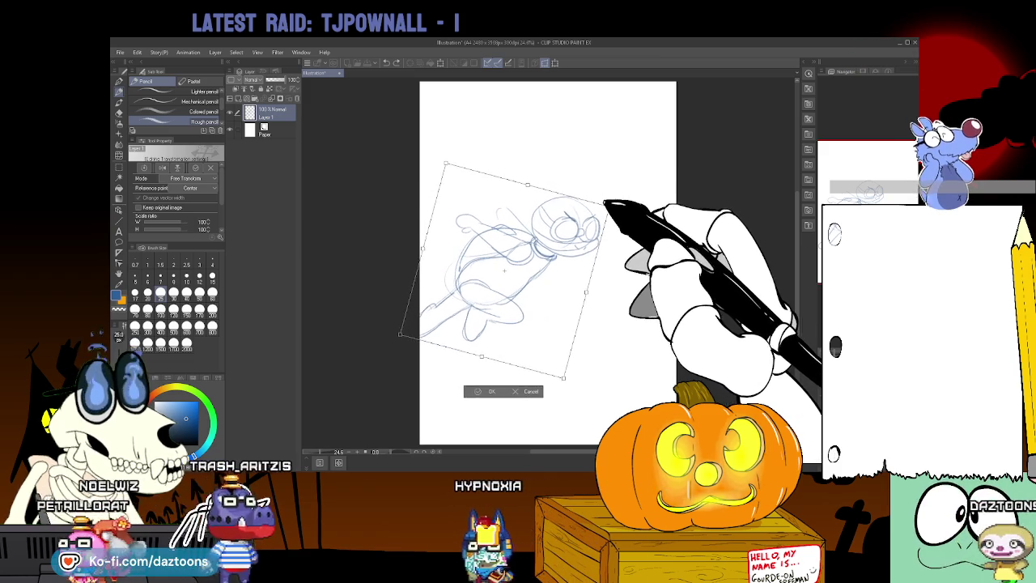
pyautogui.moveTo(548, 70); pyautogui.dragTo(634, 212)
pyautogui.press('Return')
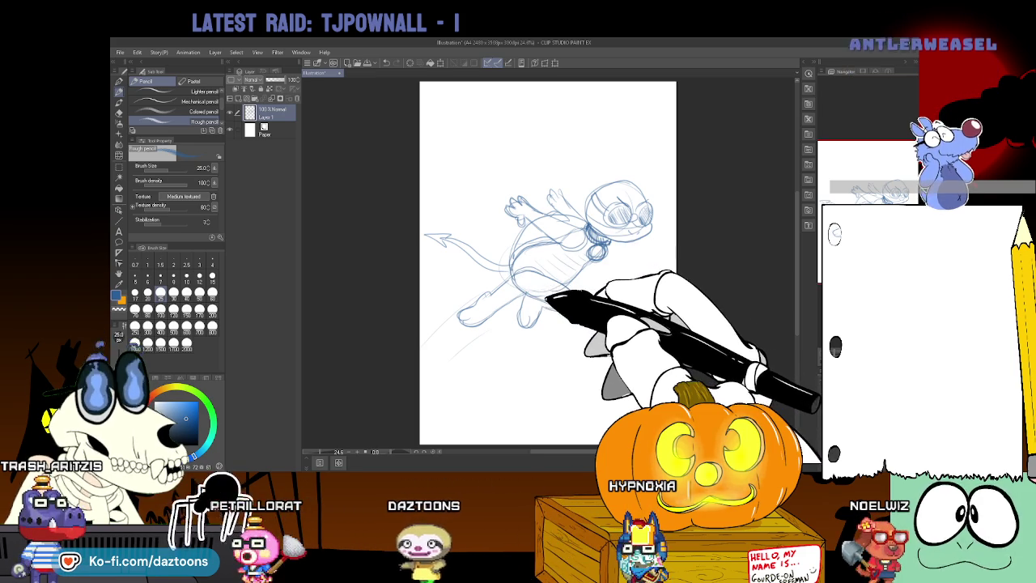
# Set the eraser to brush size 40, then go back to the pencil
pyautogui.press('e')
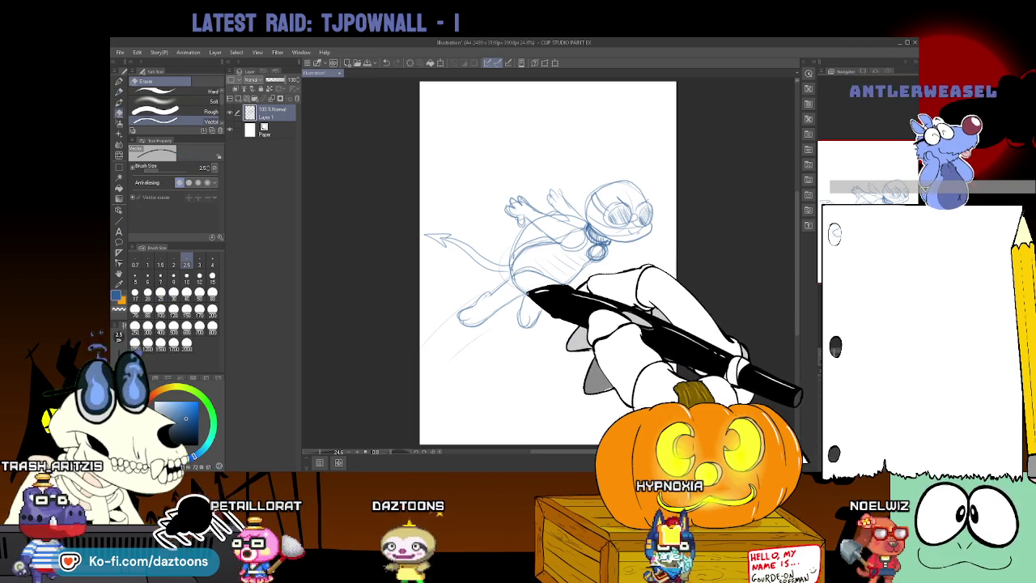
pyautogui.press('p')
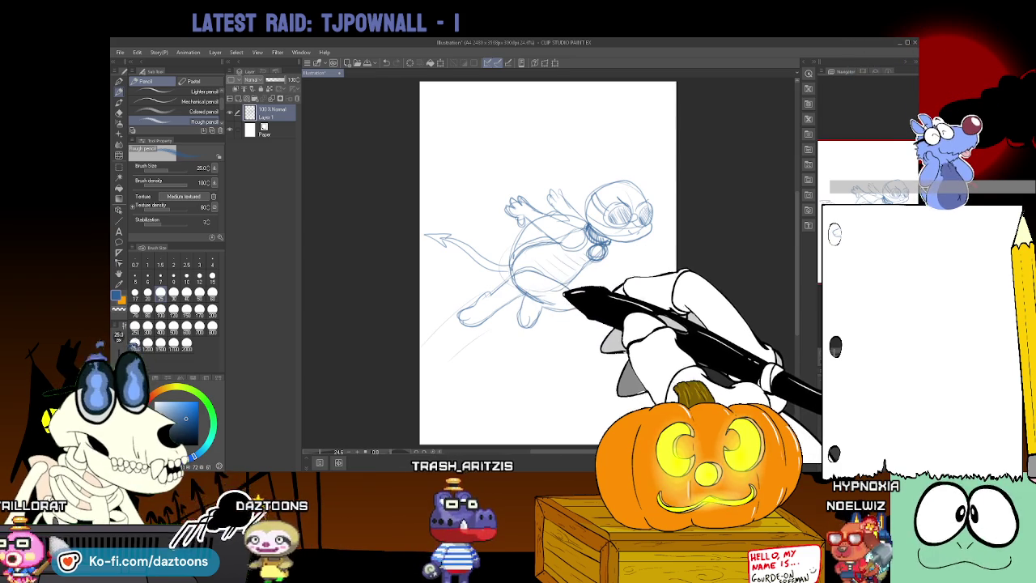
pyautogui.press('e')
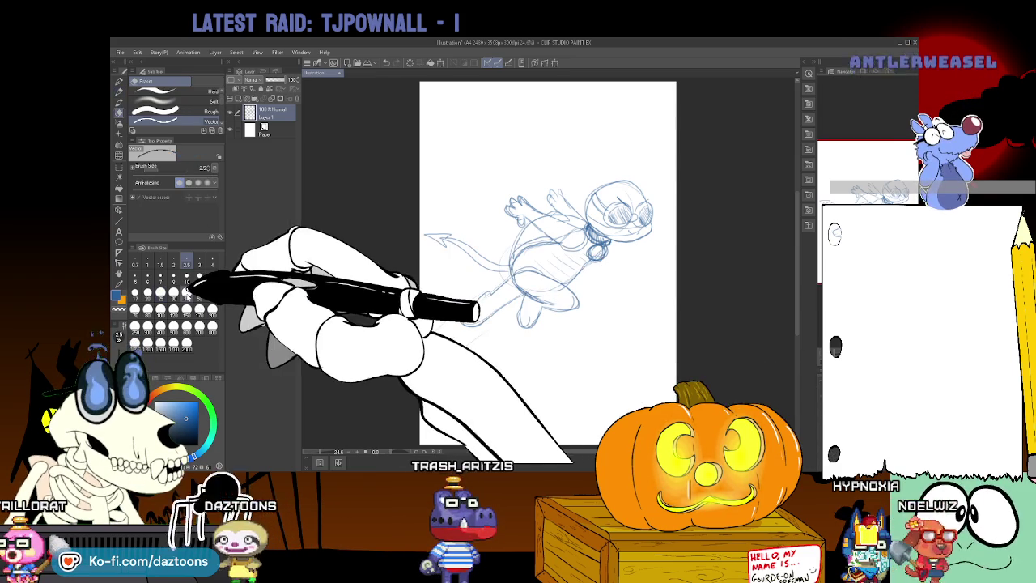
pyautogui.click(186, 293)
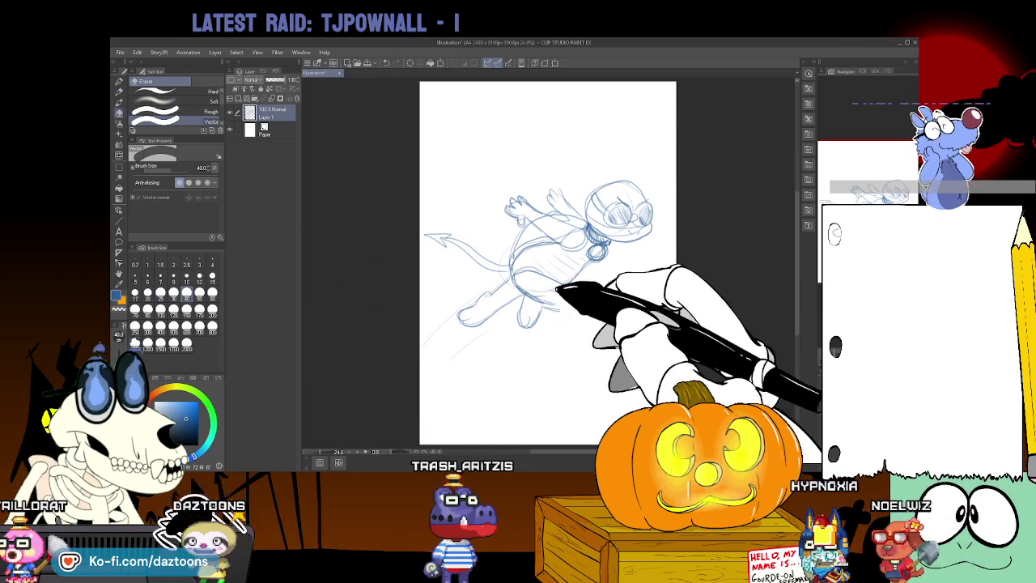
pyautogui.press('p')
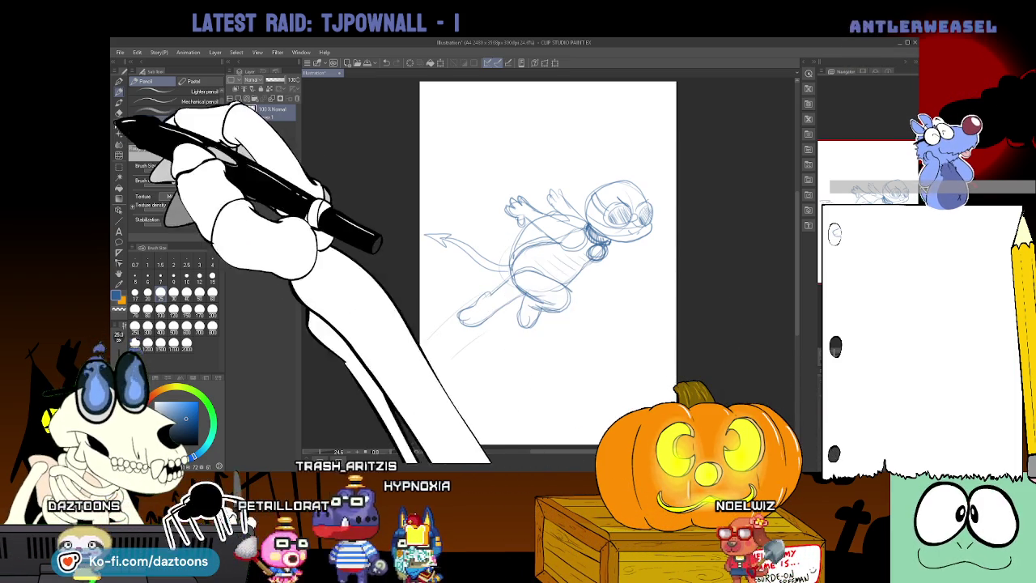
pyautogui.click(119, 166)
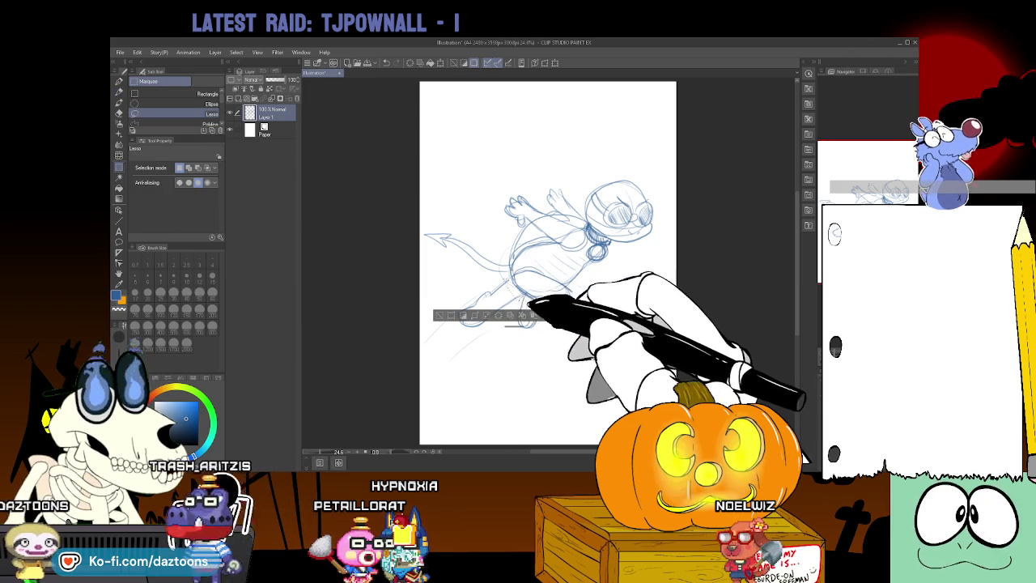
# Lasso the lower-left leg area, tilt it slightly, then return to the pencil
pyautogui.moveTo(509, 301)
pyautogui.mouseDown()
pyautogui.moveTo(457, 317)
pyautogui.moveTo(418, 290)
pyautogui.mouseUp()
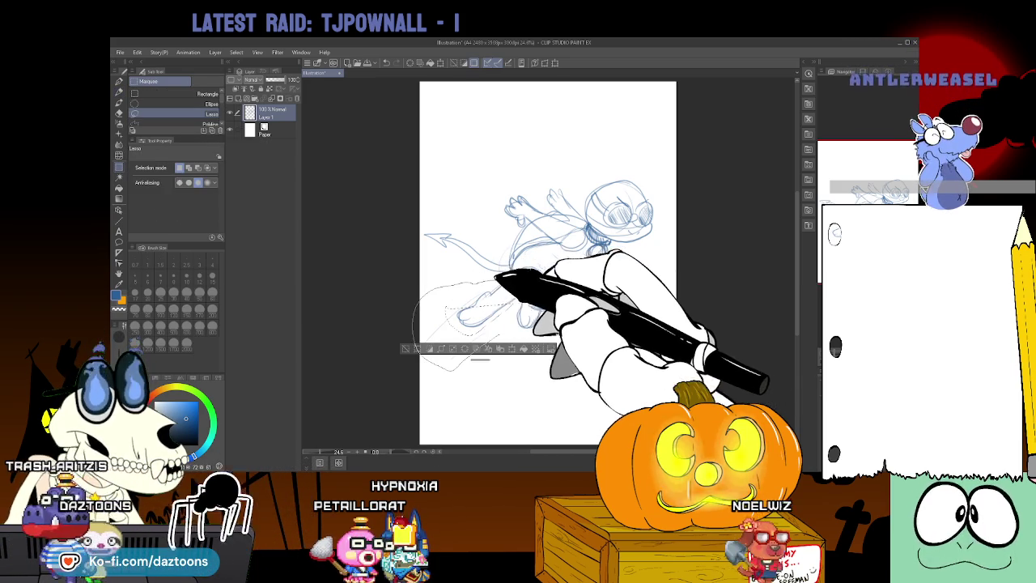
pyautogui.hotkey('ctrl', 't')
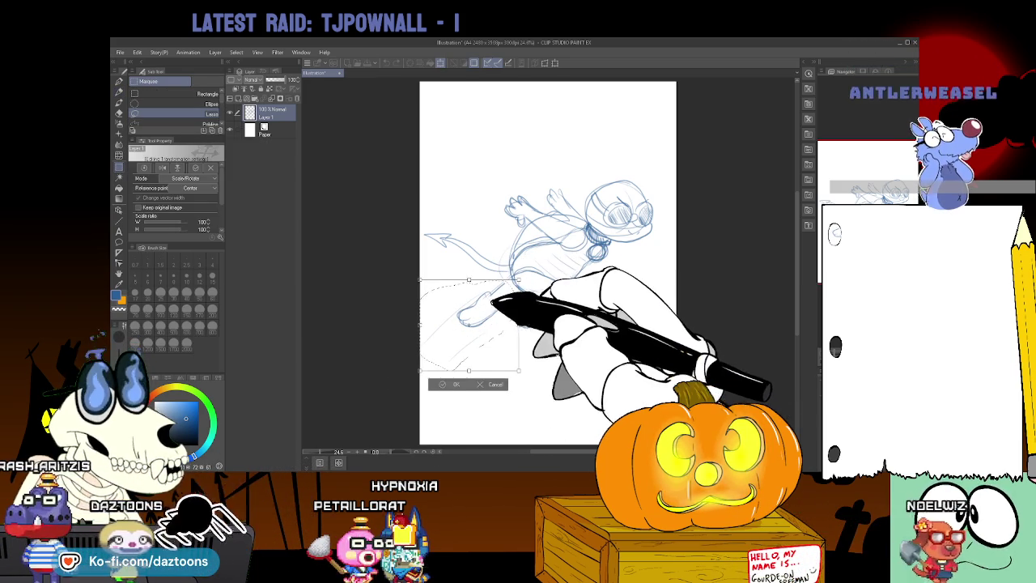
pyautogui.moveTo(518, 263)
pyautogui.mouseDown()
pyautogui.moveTo(462, 267)
pyautogui.moveTo(527, 277)
pyautogui.mouseUp()
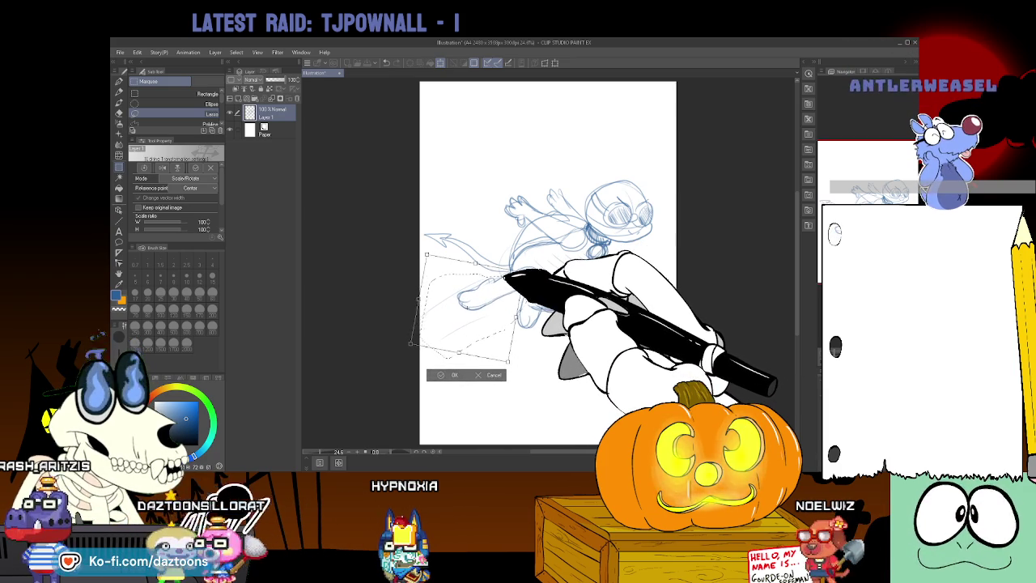
pyautogui.click(449, 373)
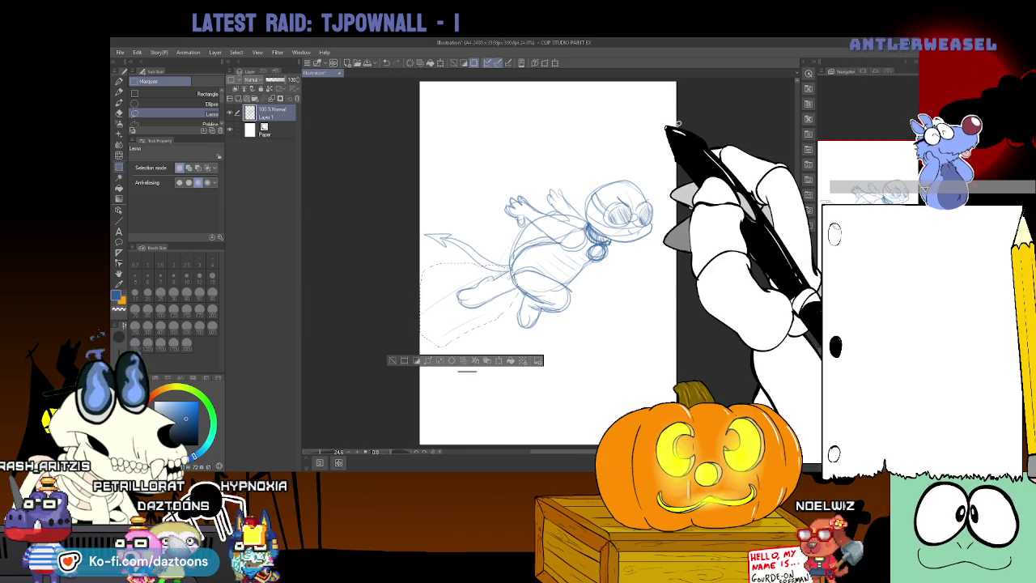
pyautogui.click(486, 360)
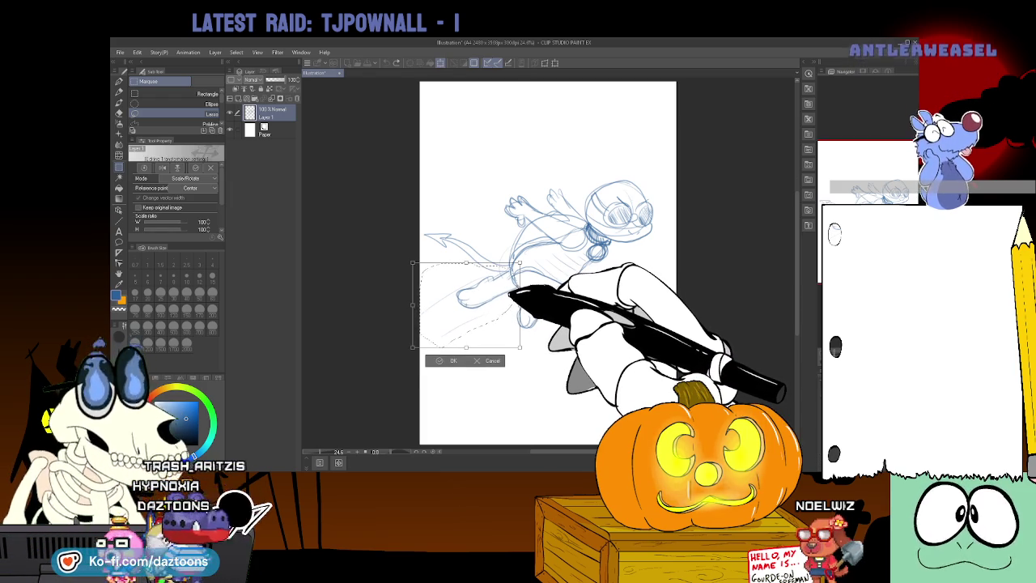
pyautogui.click(463, 361)
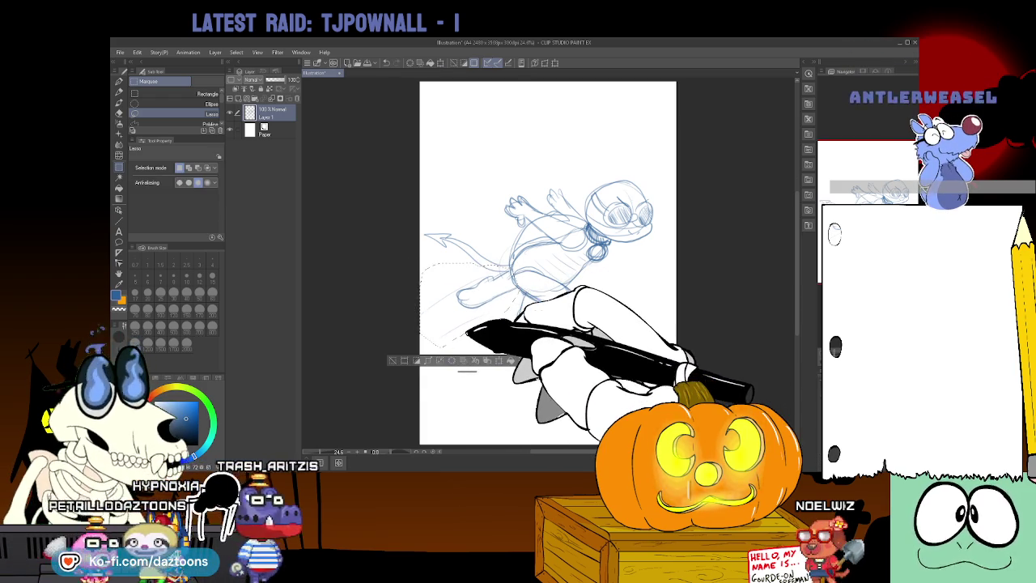
pyautogui.click(489, 383)
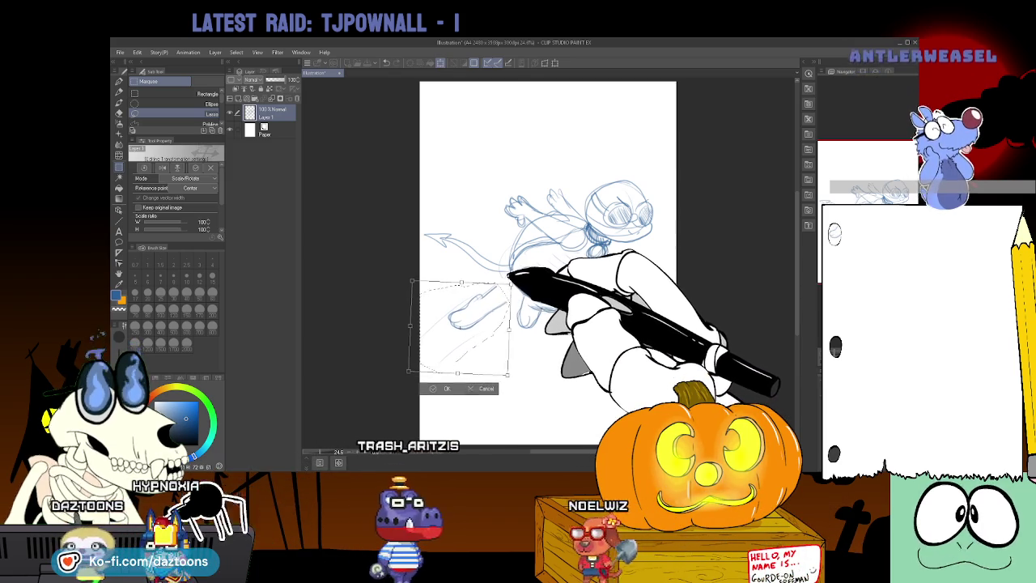
pyautogui.moveTo(501, 282); pyautogui.dragTo(446, 390)
pyautogui.click(446, 389)
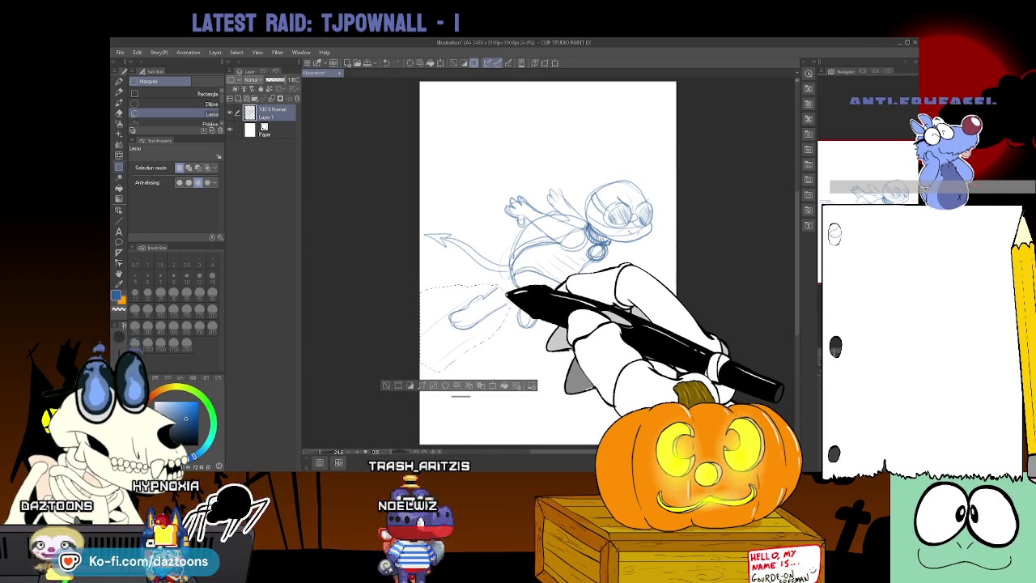
pyautogui.press('p')
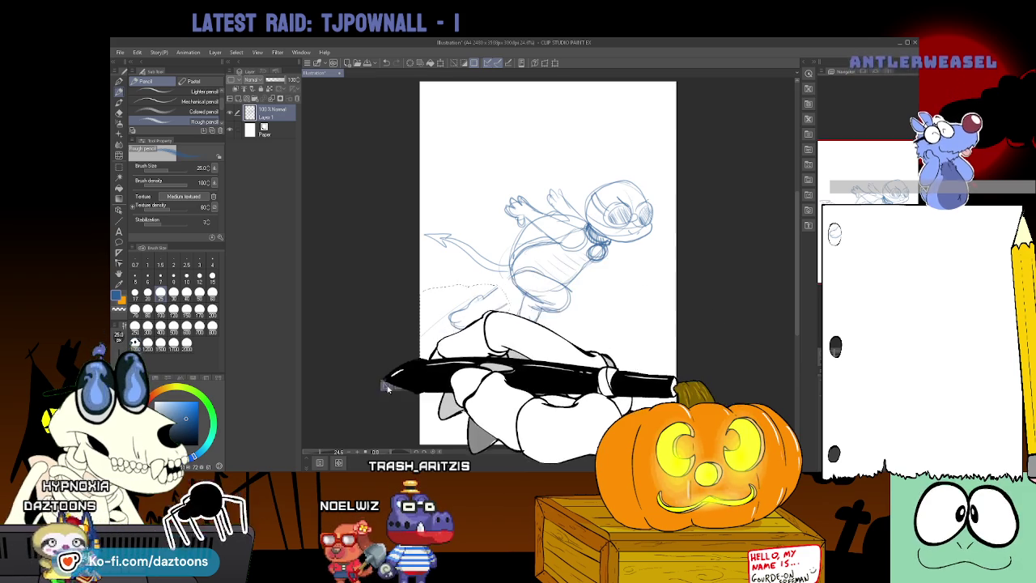
# Deselect, add Layer 2, fade the sketch layer to 28%, and set pencil size 40
pyautogui.click(388, 390)
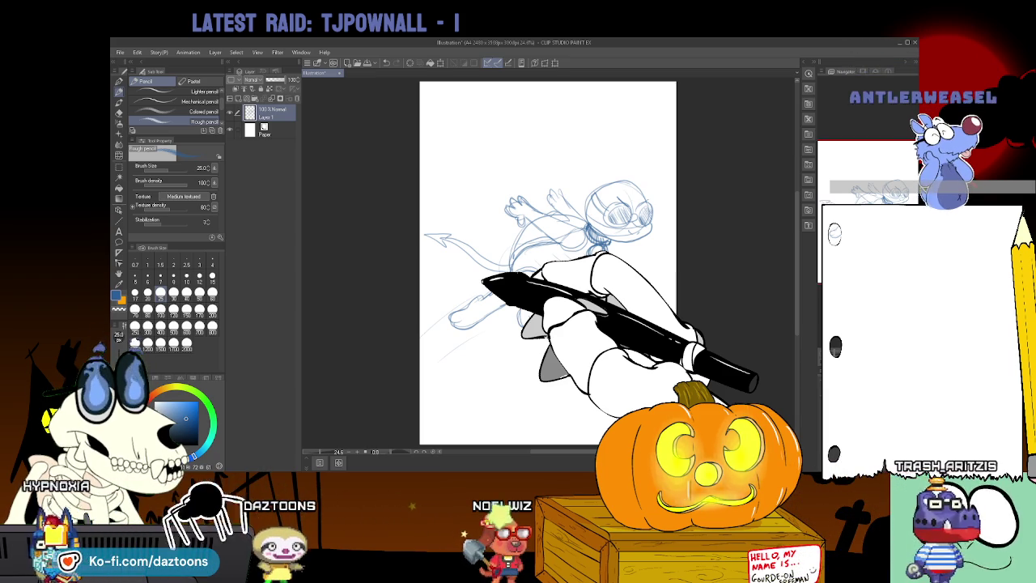
pyautogui.click(234, 90)
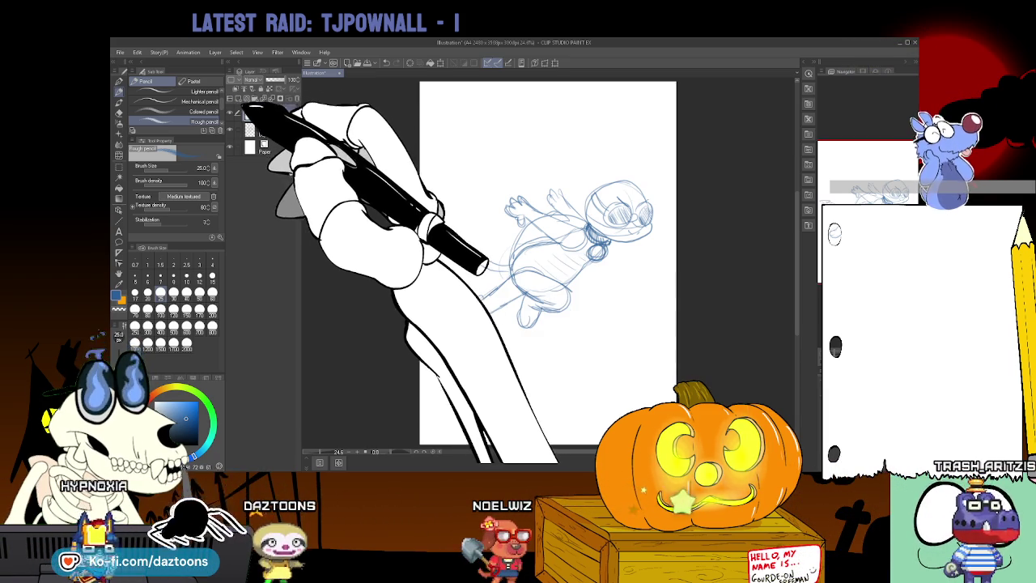
pyautogui.moveTo(291, 79); pyautogui.dragTo(260, 79)
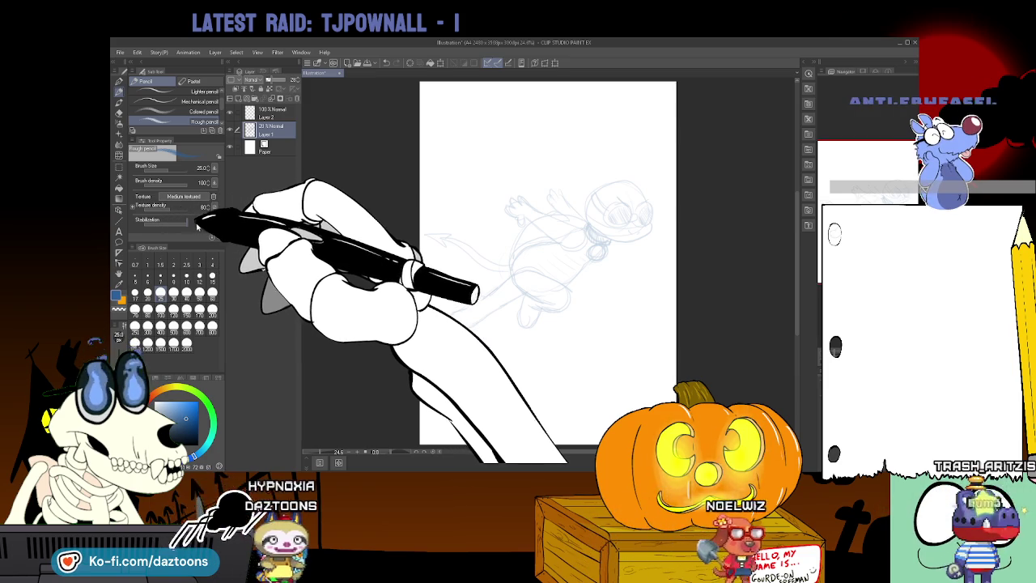
pyautogui.click(187, 293)
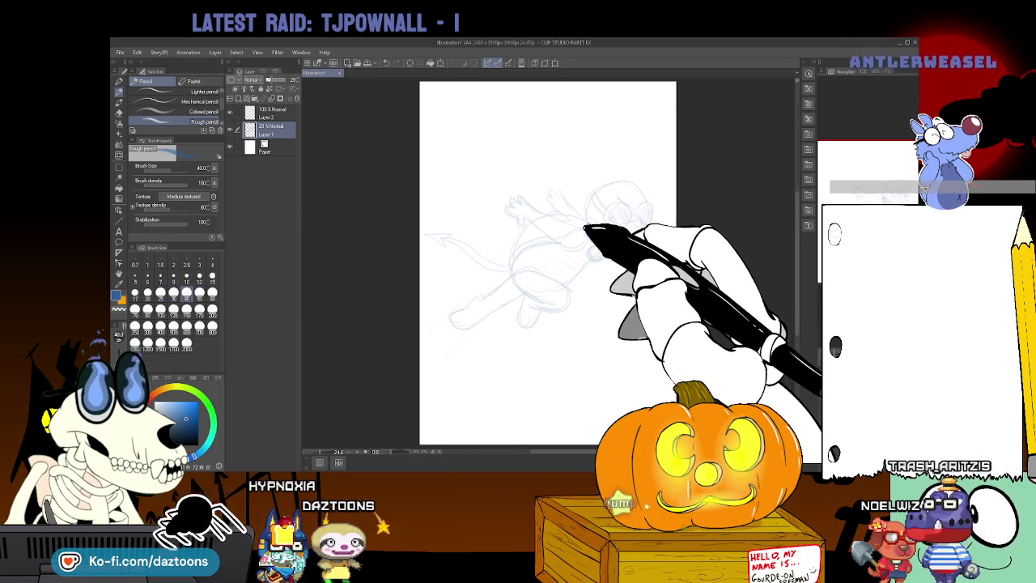
pyautogui.click(271, 113)
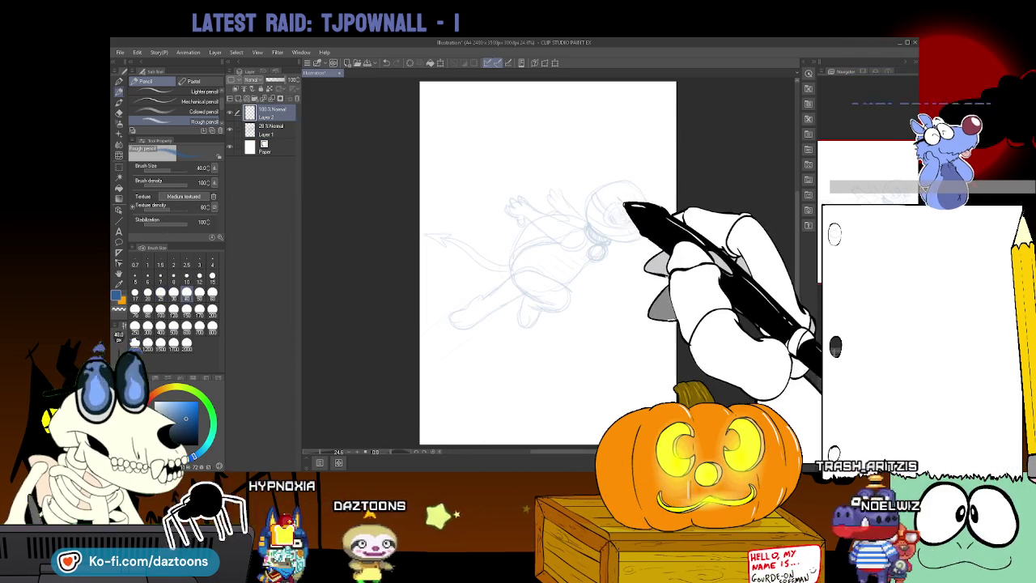
# Trace darker head and goggle lines over the faded sketch on Layer 2
pyautogui.moveTo(613, 196); pyautogui.dragTo(646, 205)
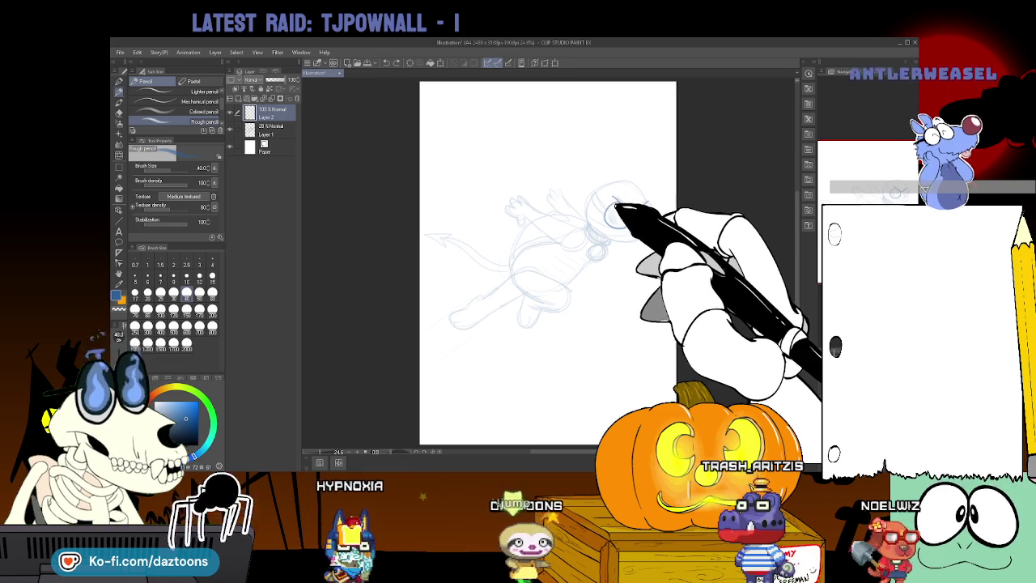
pyautogui.moveTo(617, 200); pyautogui.dragTo(644, 212)
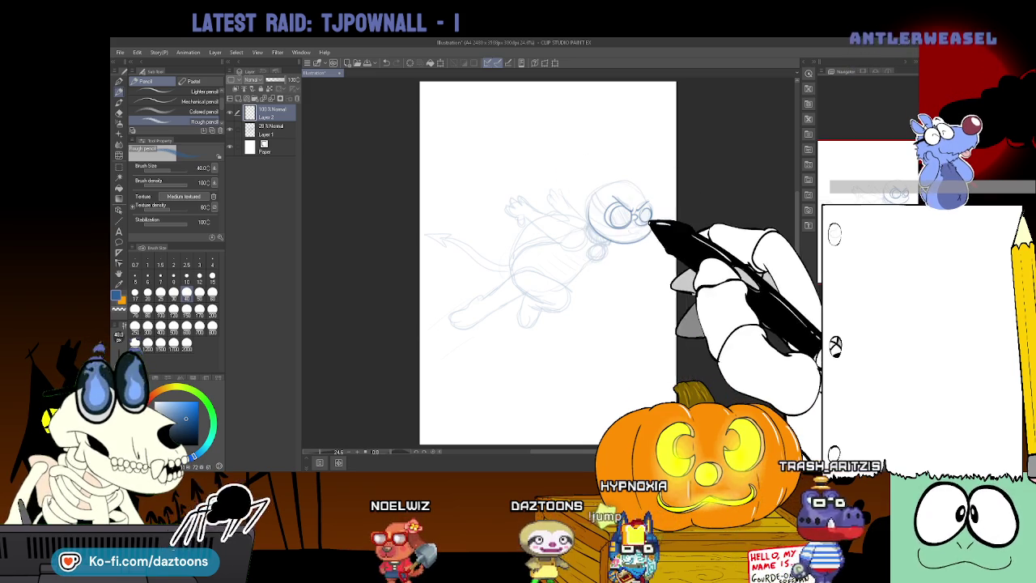
pyautogui.moveTo(612, 220)
pyautogui.mouseDown()
pyautogui.moveTo(642, 219)
pyautogui.moveTo(580, 200)
pyautogui.moveTo(597, 203)
pyautogui.moveTo(620, 179)
pyautogui.moveTo(620, 203)
pyautogui.moveTo(643, 211)
pyautogui.mouseUp()
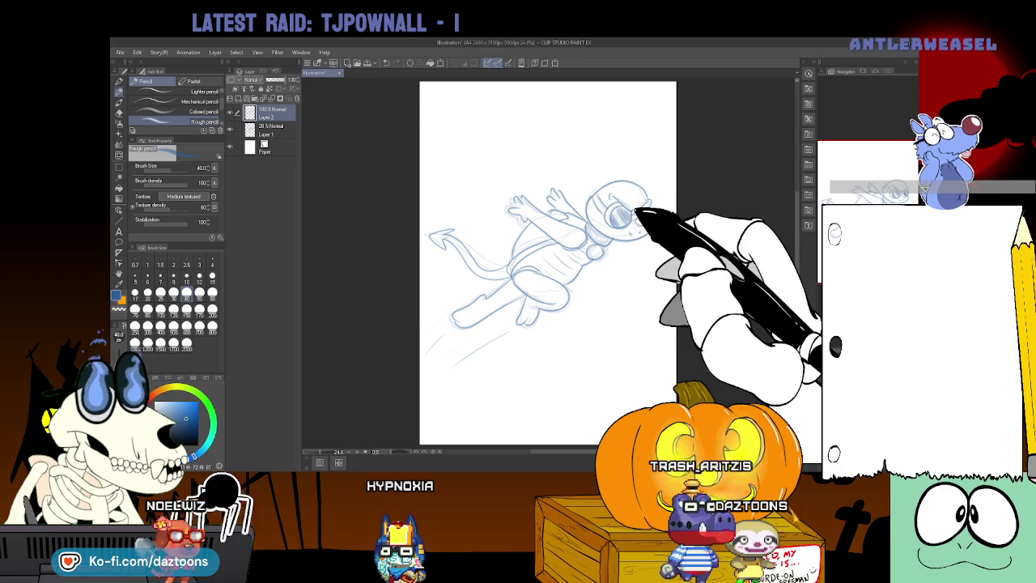
# Draw angry eyes and brows inside the goggles
pyautogui.moveTo(623, 212); pyautogui.dragTo(648, 220)
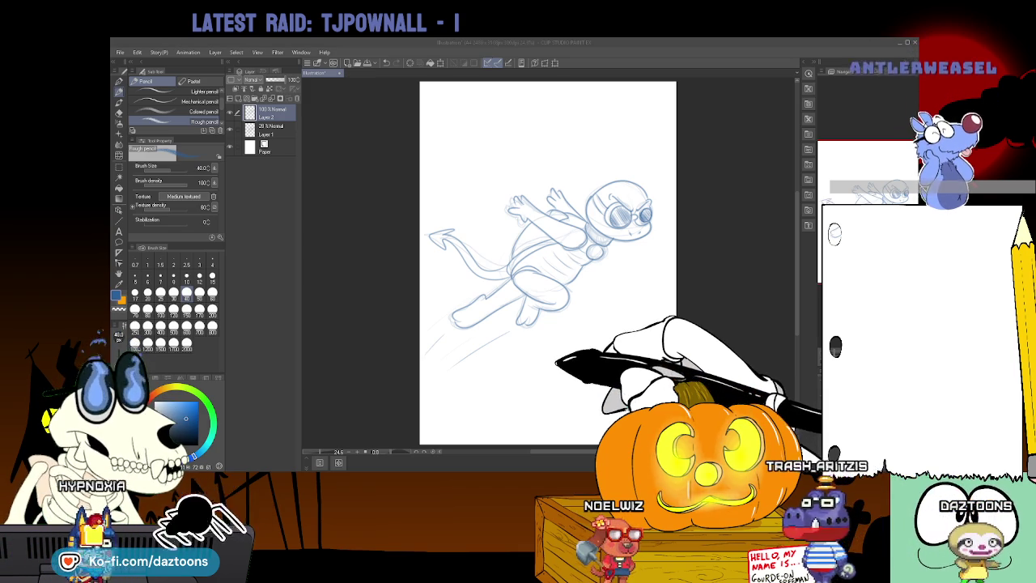
# Hand-letter a dedication with the supporter's name and 'Thank you for the support!' in the bottom-right corner
pyautogui.moveTo(558, 356); pyautogui.dragTo(571, 355)
pyautogui.moveTo(565, 356); pyautogui.dragTo(564, 367)
pyautogui.moveTo(573, 359); pyautogui.dragTo(615, 357)
pyautogui.moveTo(623, 356); pyautogui.dragTo(642, 354)
pyautogui.moveTo(557, 375); pyautogui.dragTo(593, 385)
pyautogui.moveTo(599, 379); pyautogui.dragTo(596, 388)
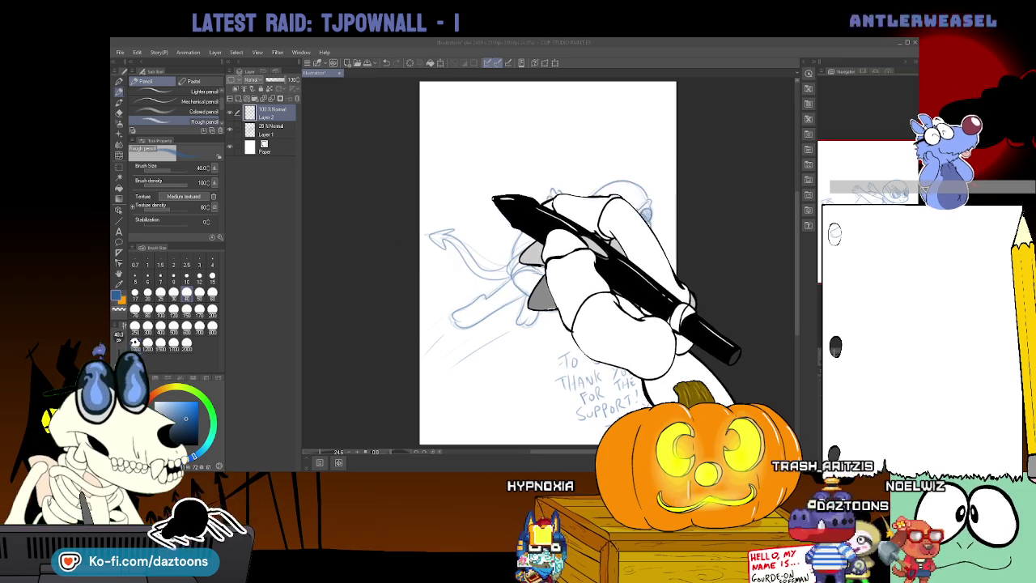
# Close the sketch document with Ctrl+W
pyautogui.hotkey('ctrl', 'w')
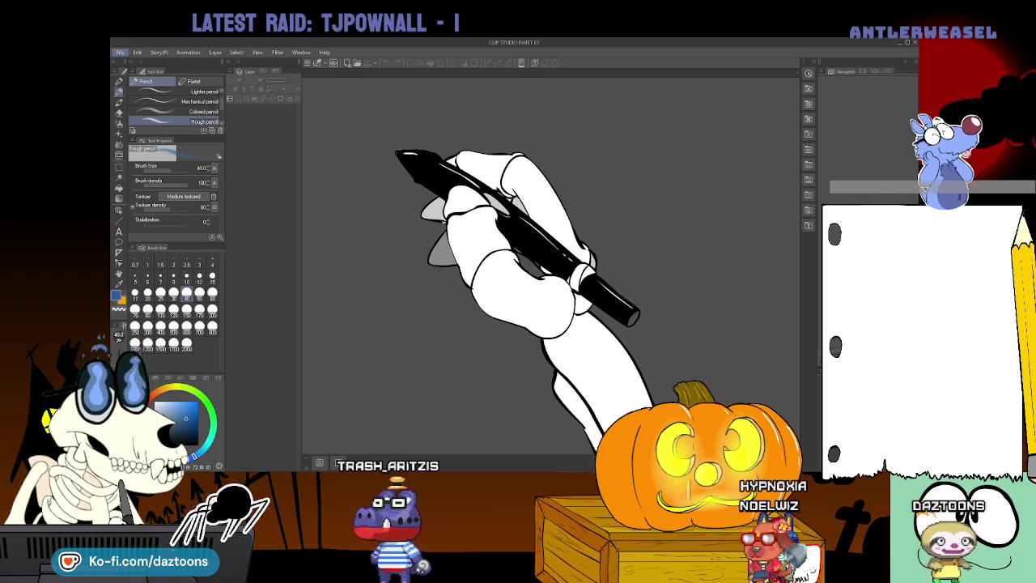
pyautogui.hotkey('ctrl', 'w')
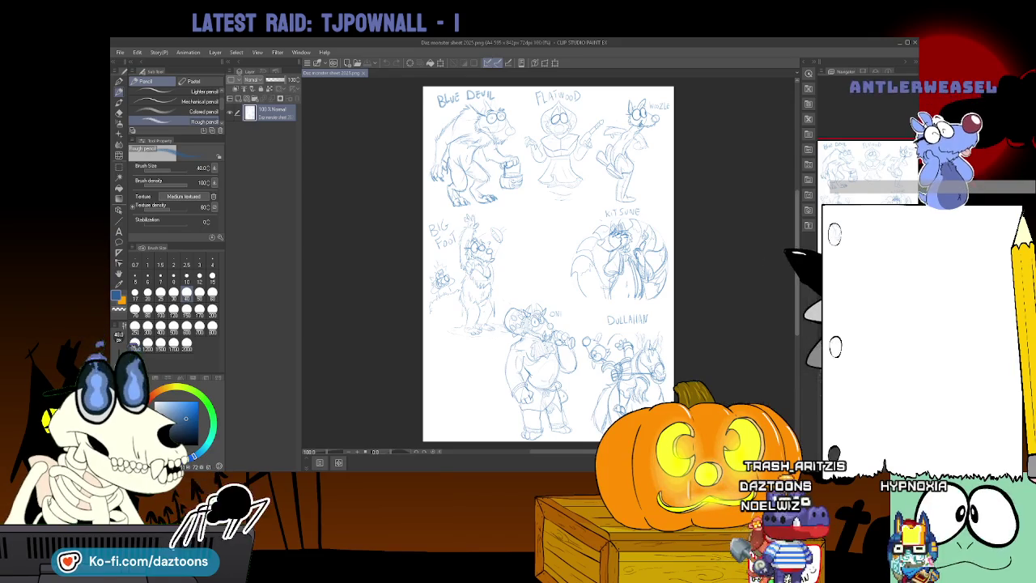
# Scroll the monster sheet so the Dullahan sketch sits higher in view
pyautogui.scroll(-3, 548, 259)
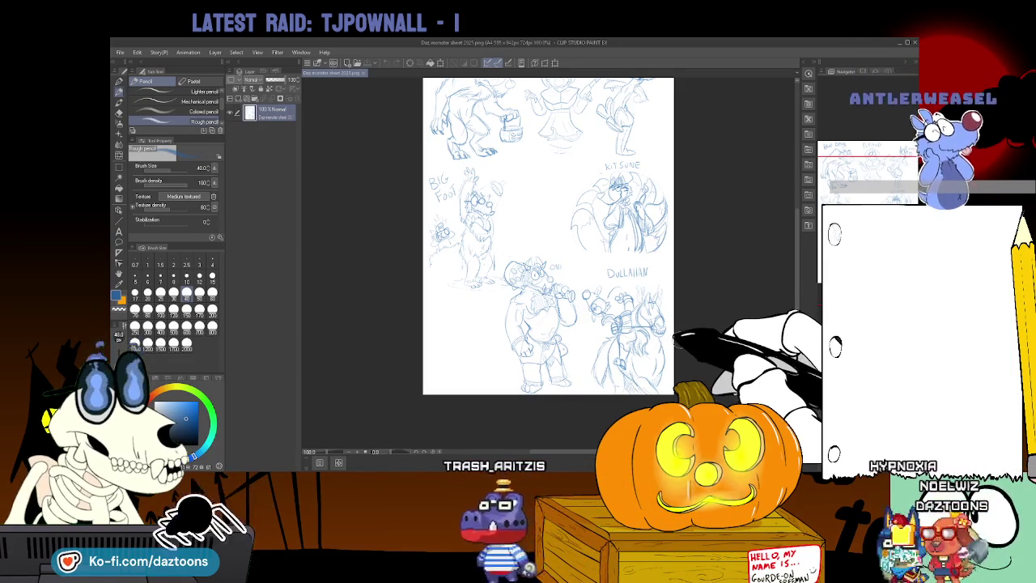
# Lasso the Dullahan sketch and paste it onto a new blank A4 page
pyautogui.press('m')
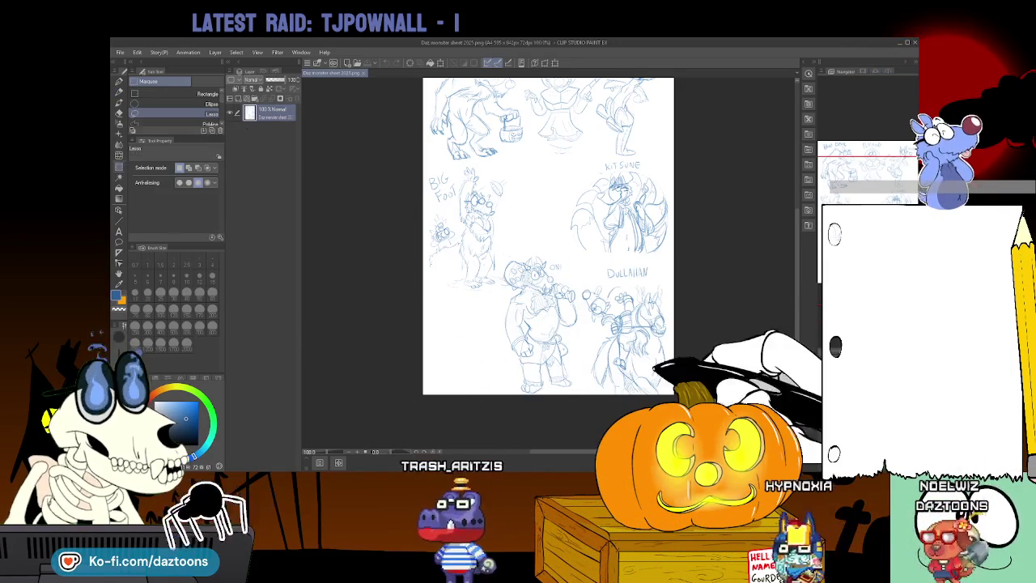
pyautogui.moveTo(660, 372)
pyautogui.mouseDown()
pyautogui.moveTo(603, 258)
pyautogui.moveTo(672, 266)
pyautogui.mouseUp()
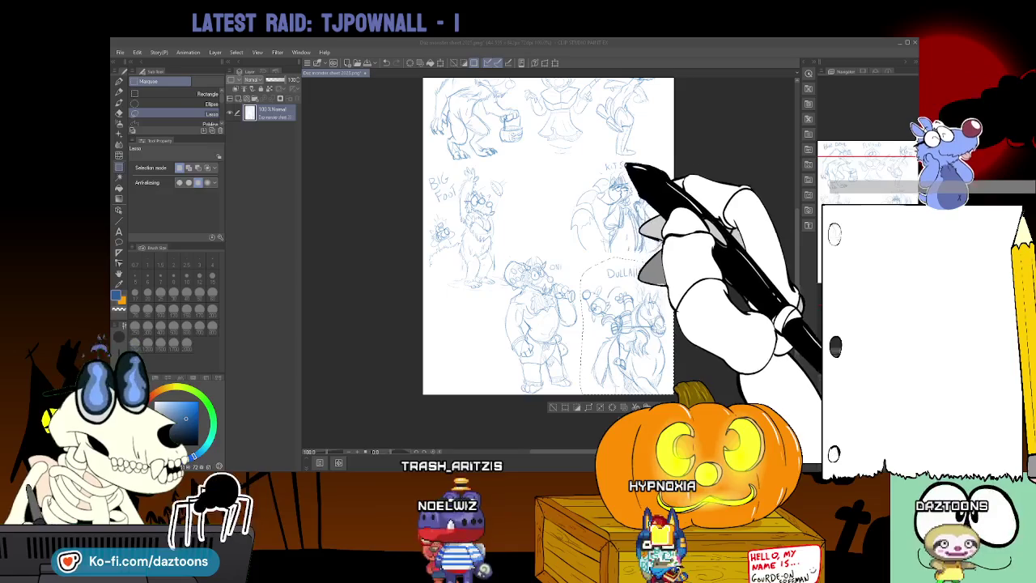
pyautogui.hotkey('ctrl', 'n')
pyautogui.press('Return')
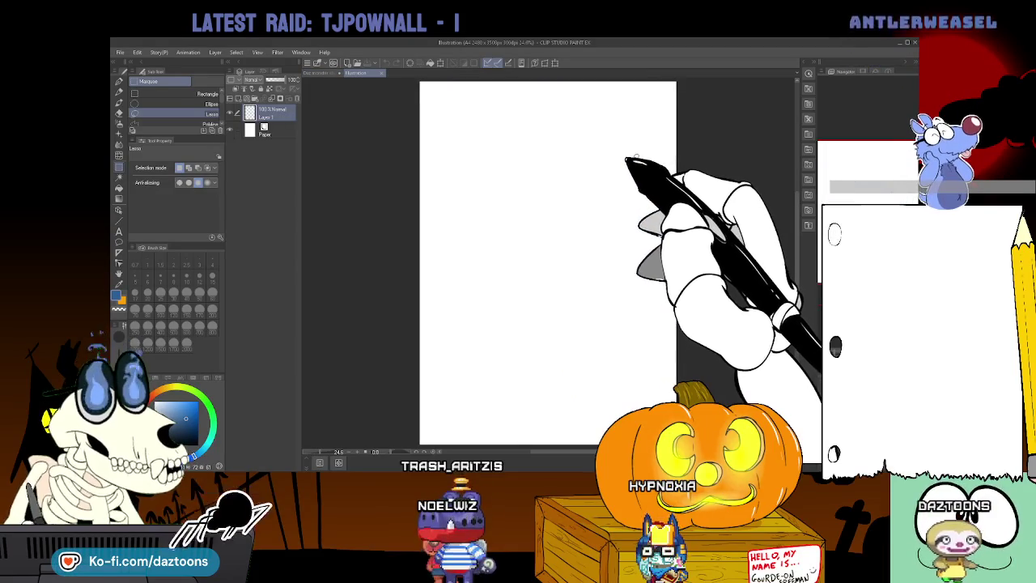
pyautogui.hotkey('ctrl', 'v')
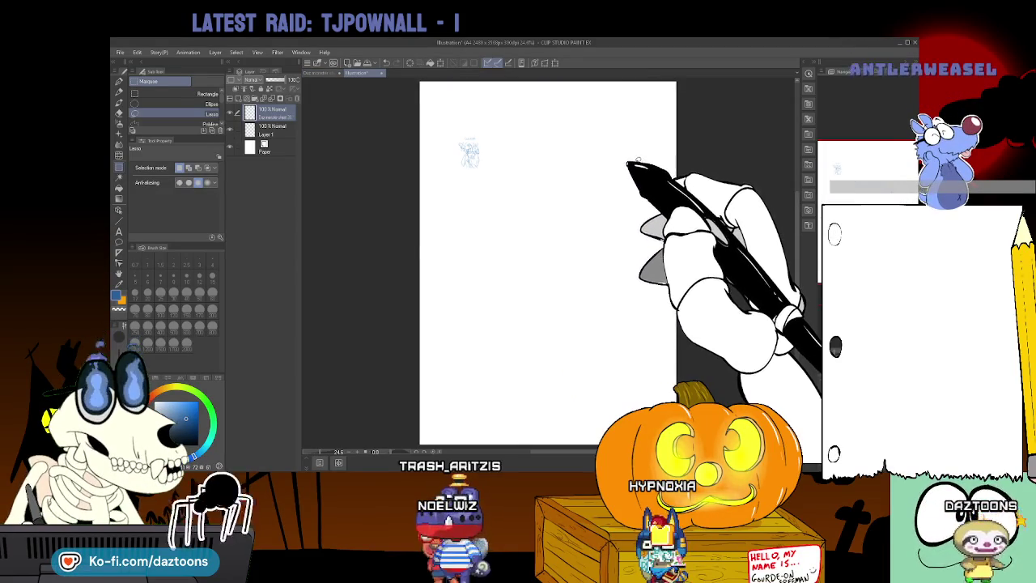
# Enlarge the pasted sketch to fill the page
pyautogui.hotkey('ctrl', 't')
pyautogui.moveTo(469, 151)
pyautogui.mouseDown()
pyautogui.moveTo(437, 101)
pyautogui.moveTo(673, 446)
pyautogui.mouseUp()
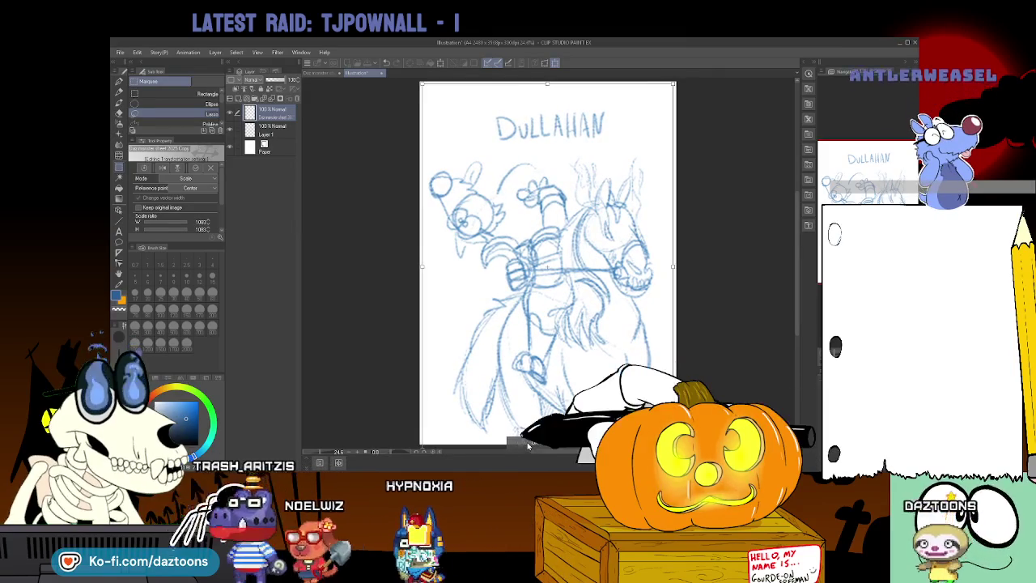
pyautogui.press('Return')
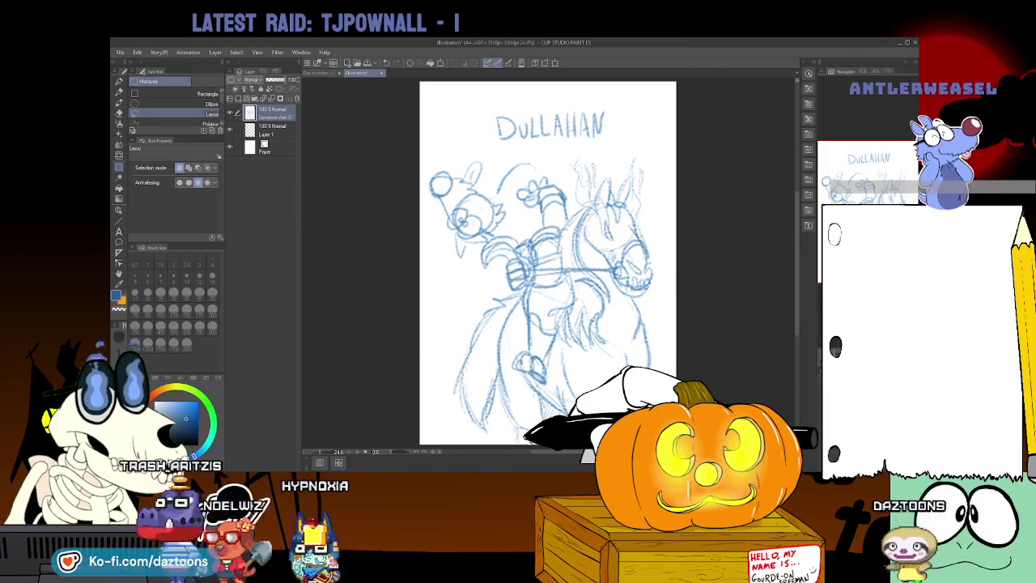
# Fade the sketch layer to 35% opacity and ready Layer 1 for inking with the Pen
pyautogui.click(631, 259)
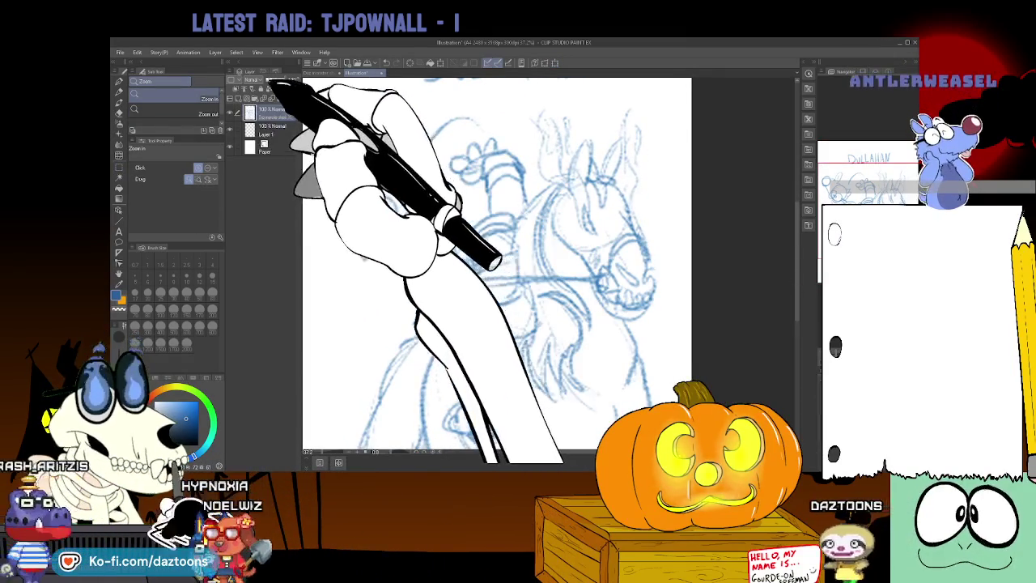
pyautogui.moveTo(283, 80); pyautogui.dragTo(270, 79)
pyautogui.click(279, 128)
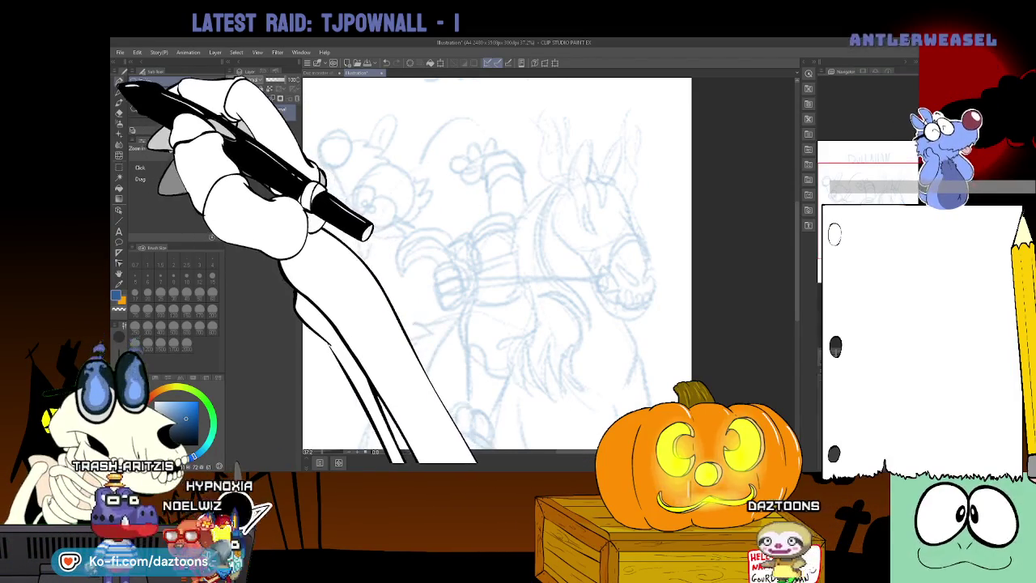
pyautogui.click(121, 82)
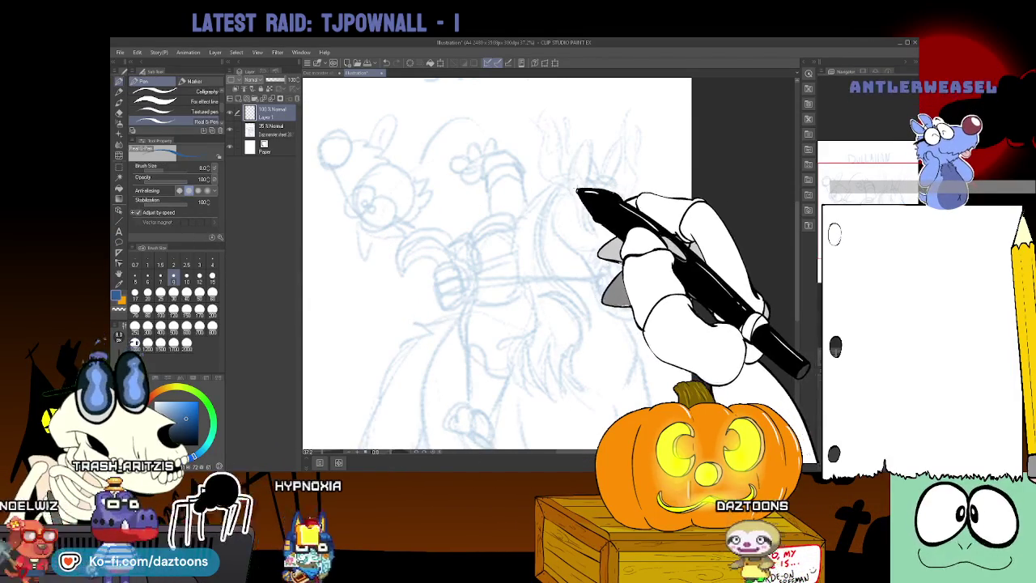
# Set the G-pen to size 20 in black and ink the horse's ear and neck edges
pyautogui.click(146, 293)
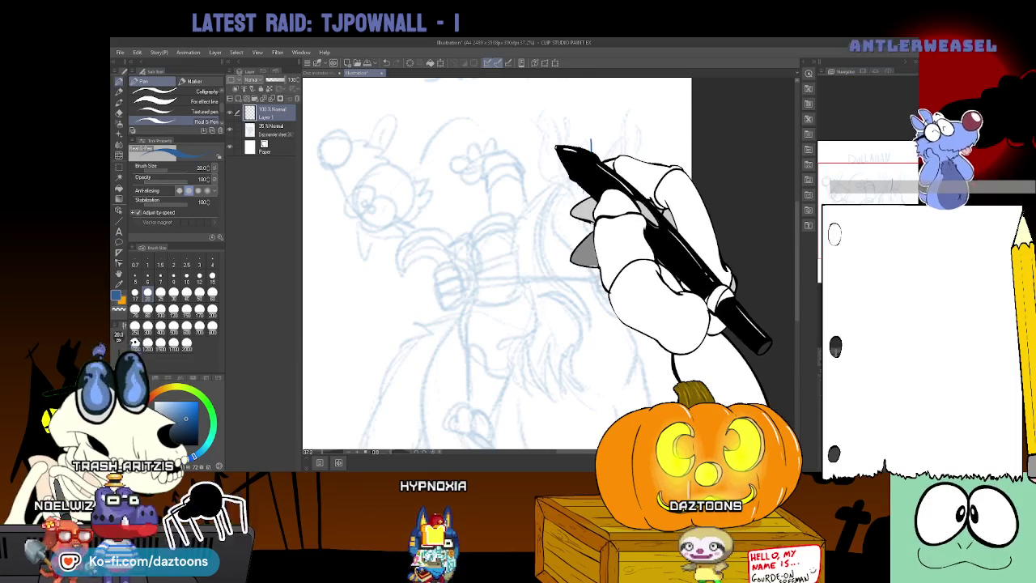
pyautogui.click(166, 425)
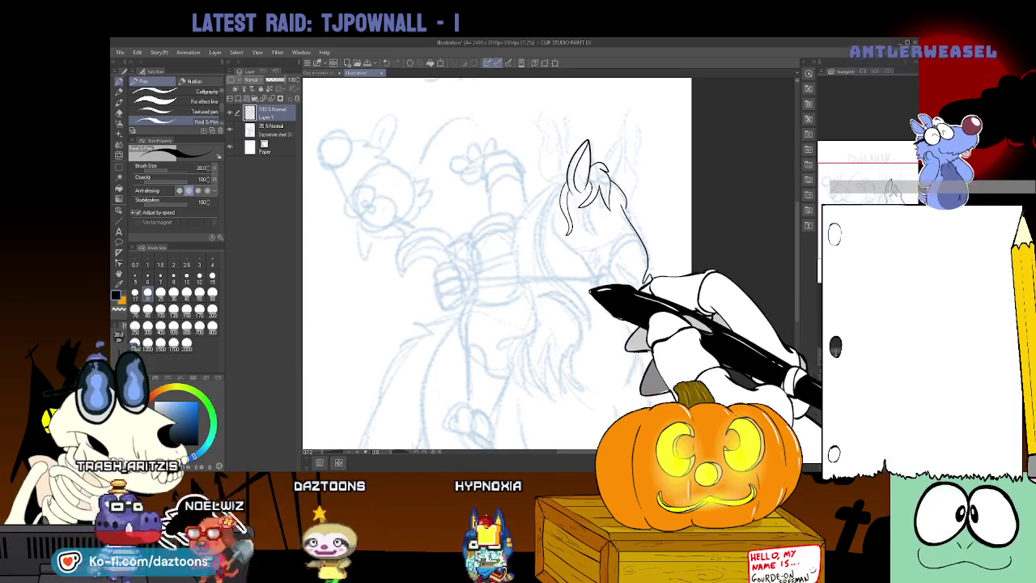
pyautogui.moveTo(596, 285); pyautogui.dragTo(636, 317)
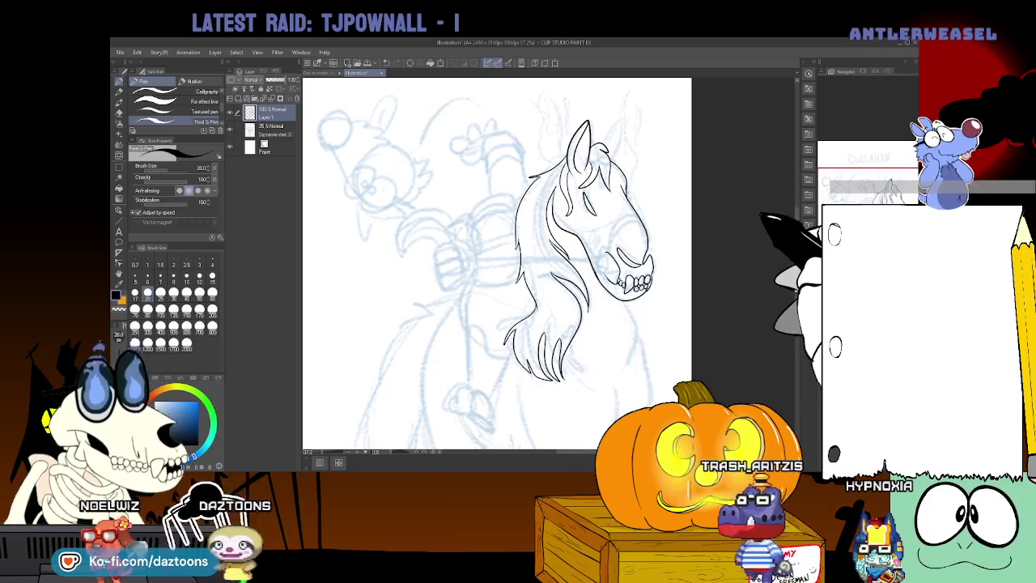
pyautogui.scroll(-2, 497, 263)
pyautogui.scroll(-2, 497, 263)
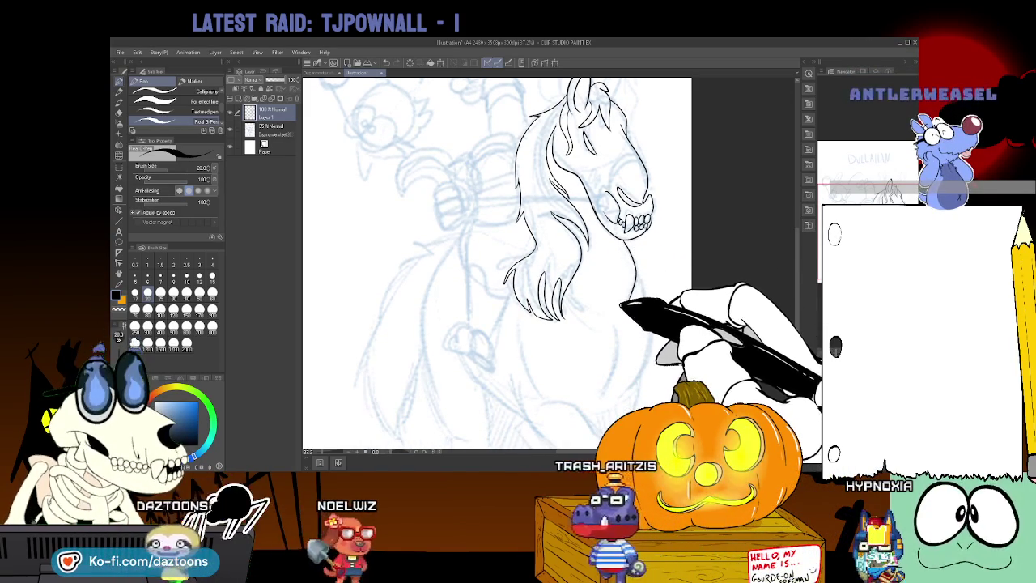
pyautogui.moveTo(635, 267); pyautogui.dragTo(654, 364)
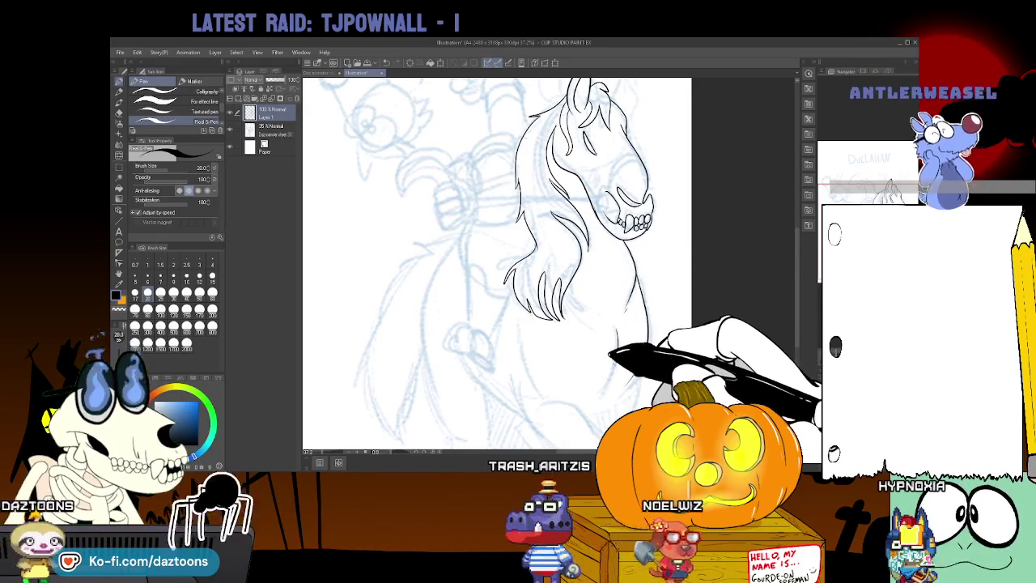
pyautogui.moveTo(520, 323); pyautogui.dragTo(523, 364)
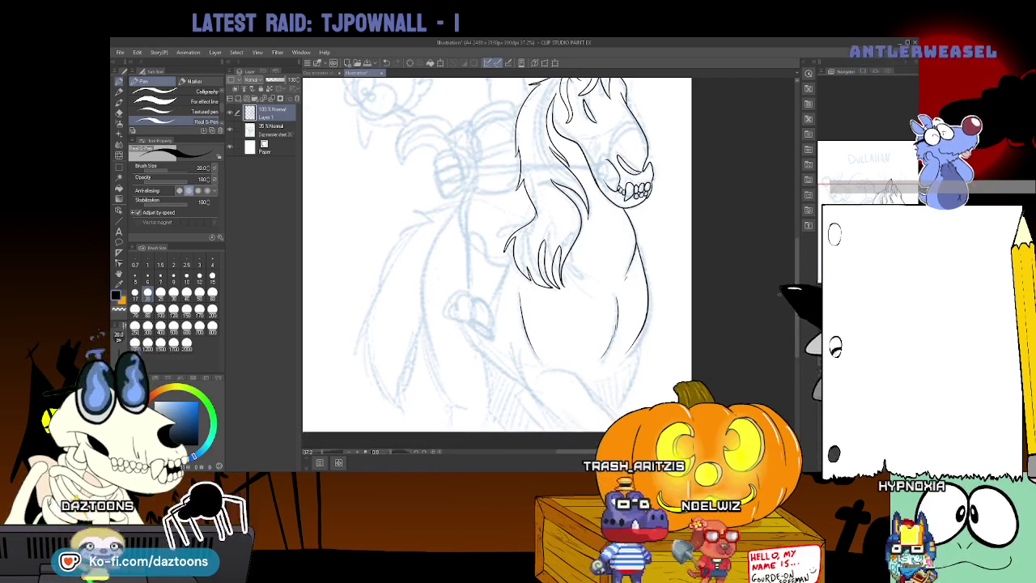
# Ink the horse's left body outline and the chest fur strands with an inner outline
pyautogui.scroll(-2, 496, 263)
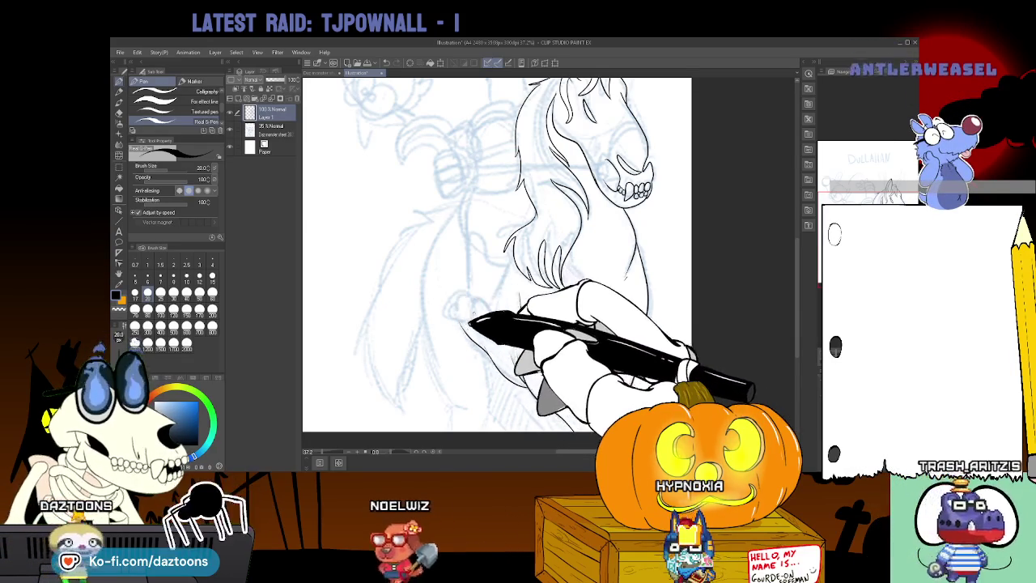
pyautogui.moveTo(445, 218); pyautogui.dragTo(448, 390)
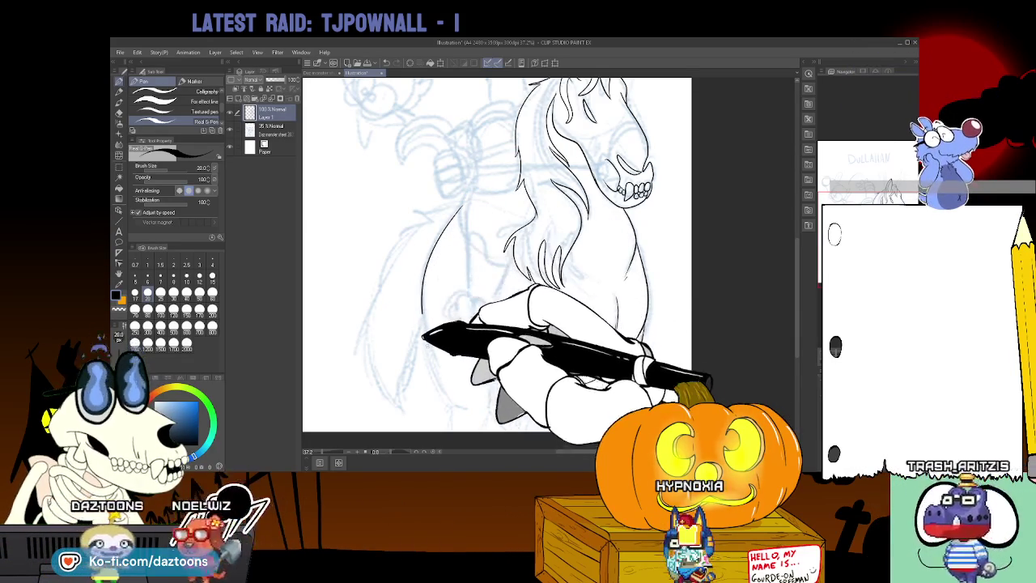
pyautogui.scroll(-2, 497, 242)
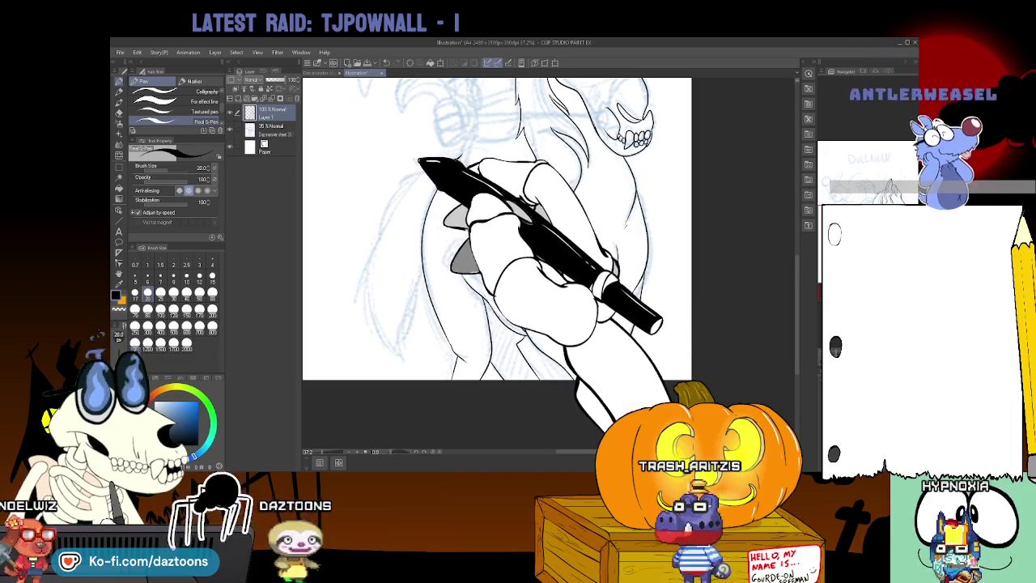
pyautogui.moveTo(427, 168)
pyautogui.mouseDown()
pyautogui.moveTo(398, 203)
pyautogui.moveTo(395, 356)
pyautogui.mouseUp()
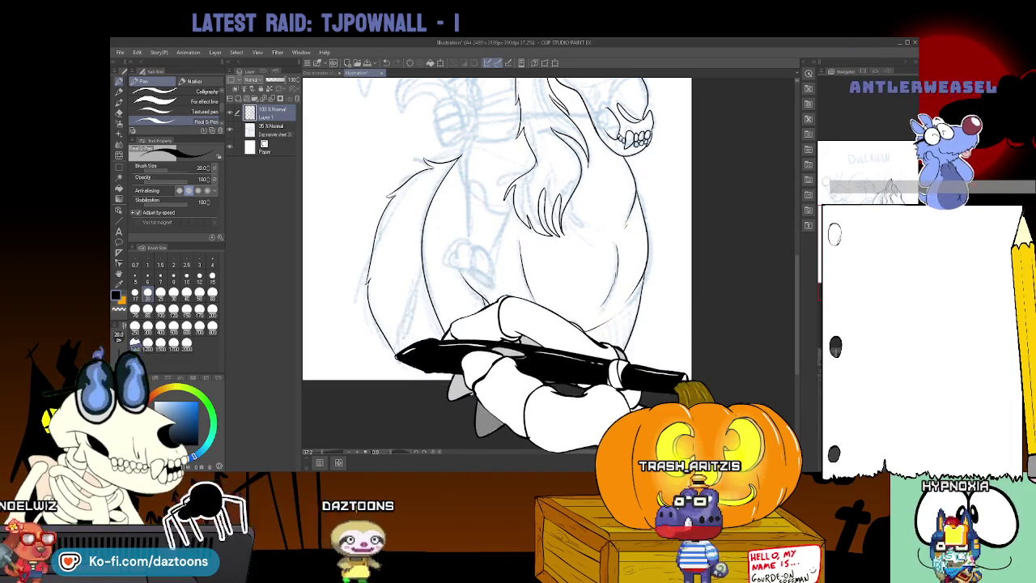
pyautogui.moveTo(398, 346)
pyautogui.mouseDown()
pyautogui.moveTo(416, 283)
pyautogui.moveTo(396, 344)
pyautogui.mouseUp()
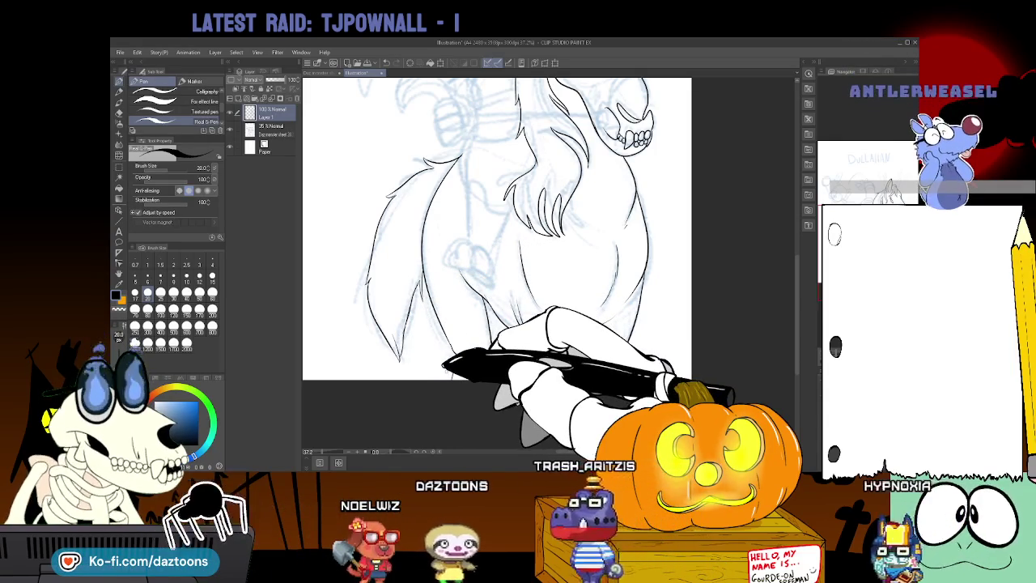
pyautogui.scroll(3, 497, 259)
pyautogui.scroll(3, 496, 259)
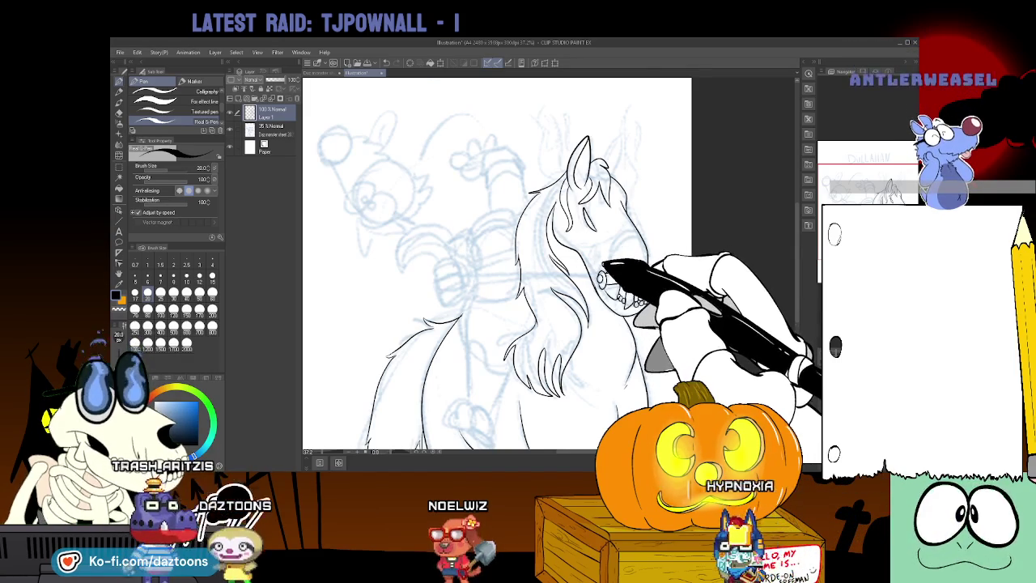
# Ink the horse's ears, mane and toothy mouth, switching to the eraser to clean stray lines
pyautogui.press('e')
pyautogui.press('p')
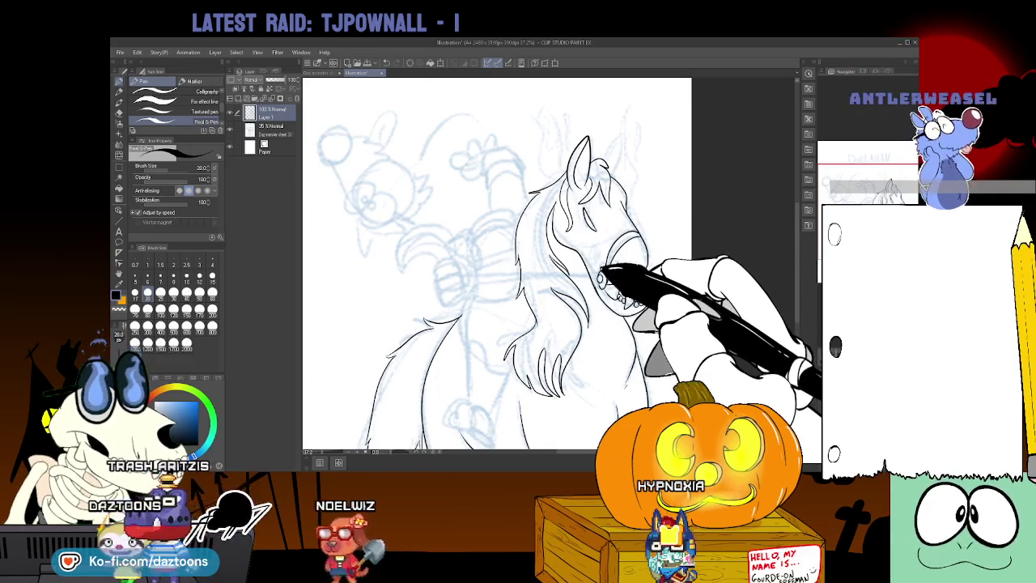
pyautogui.press('e')
pyautogui.press('p')
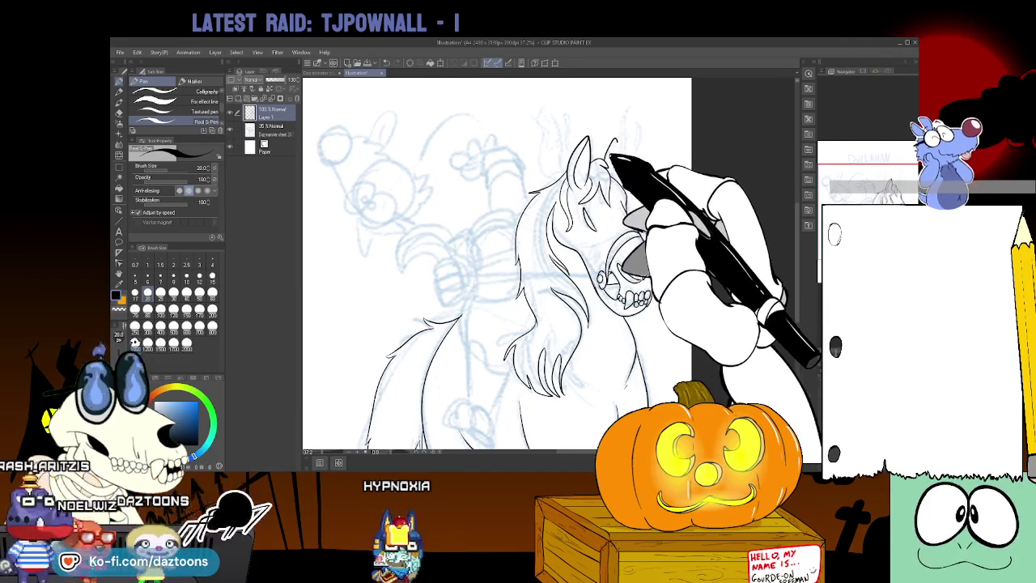
pyautogui.press('p')
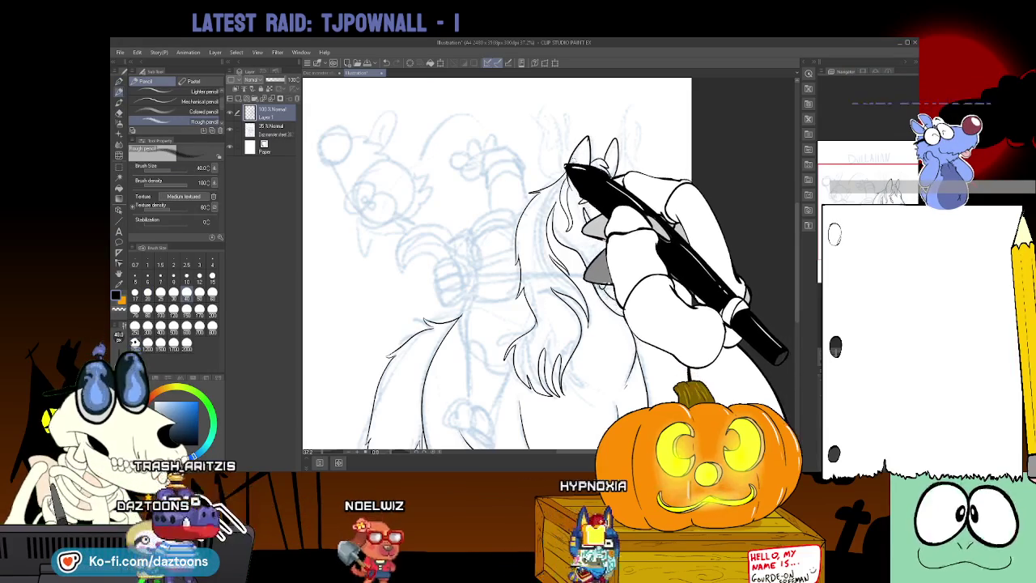
pyautogui.press('p')
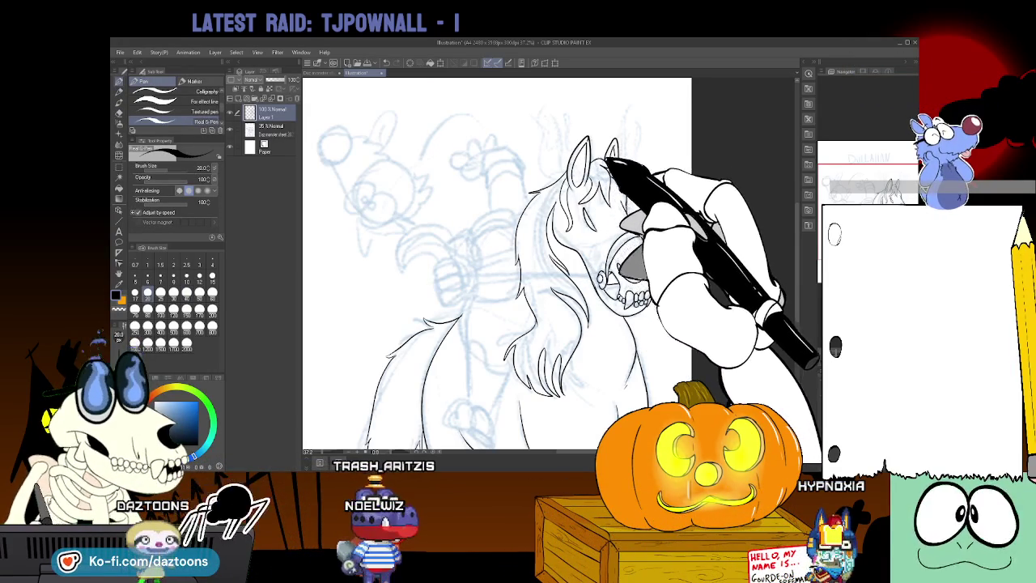
pyautogui.press('e')
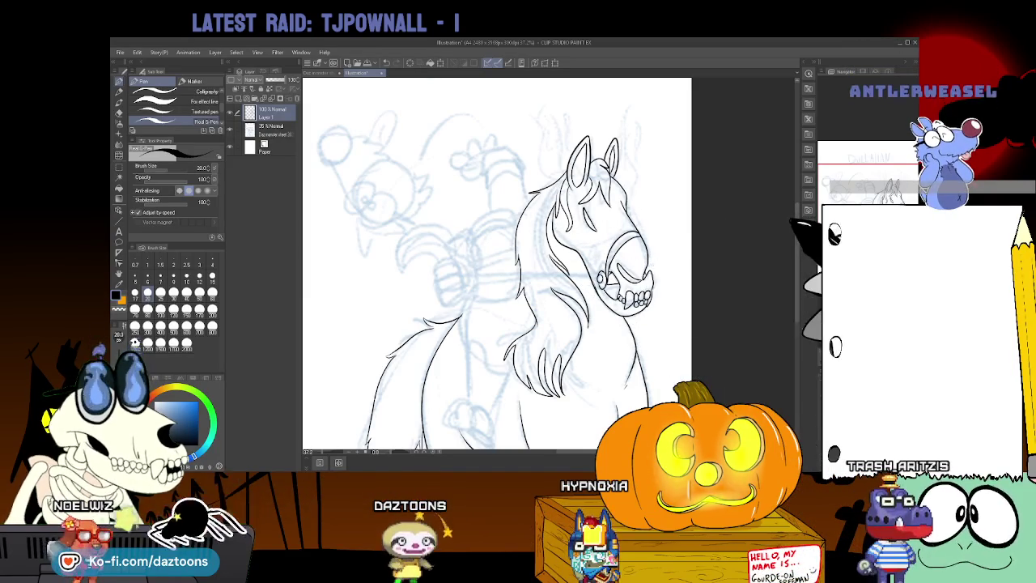
pyautogui.scroll(-1, 497, 263)
# Pan the canvas while inking the cheek ring and the rider's hand on the hooked handle
pyautogui.scroll(-2, 497, 263)
pyautogui.scroll(-1, 496, 263)
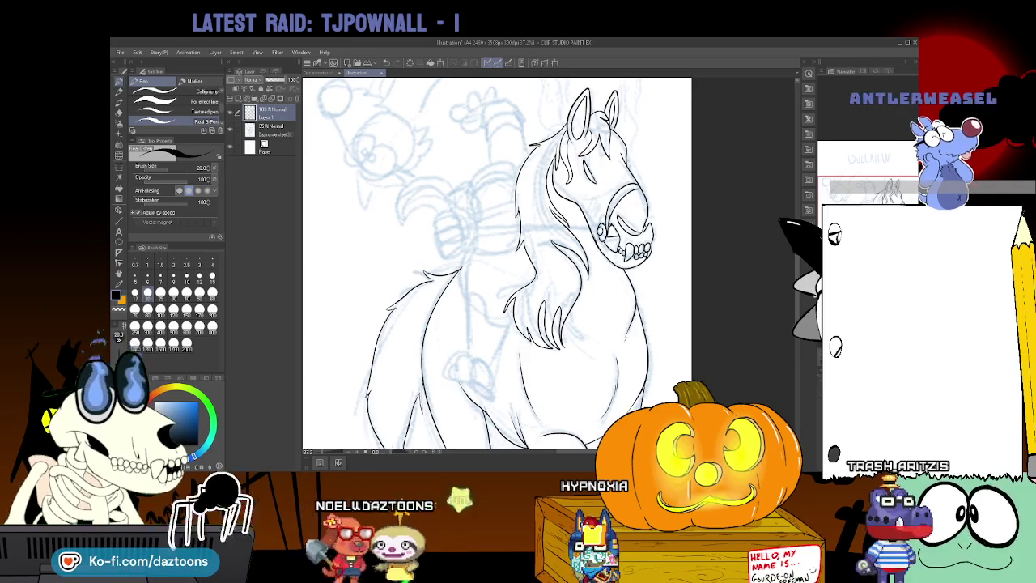
pyautogui.scroll(2, 496, 263)
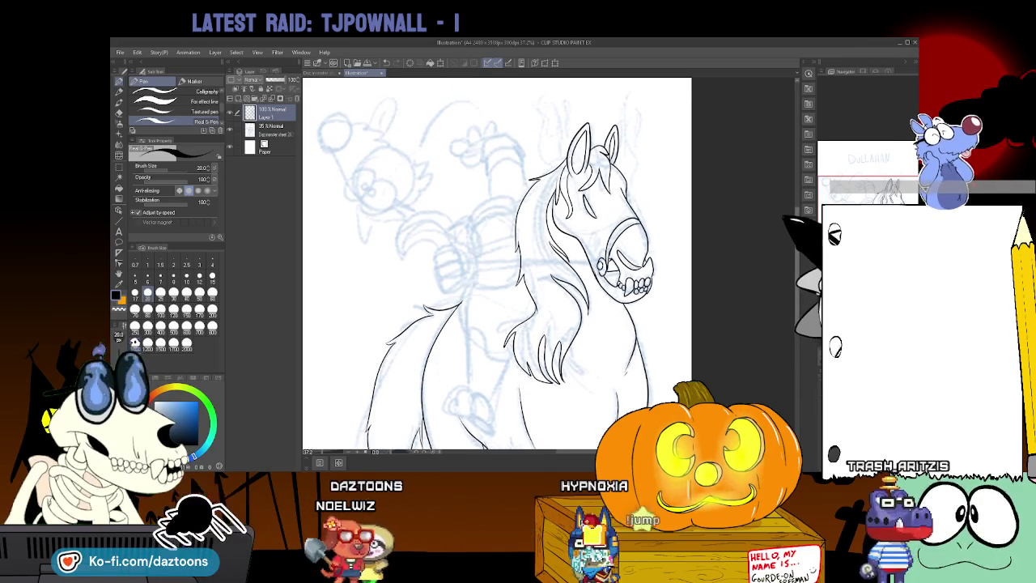
pyautogui.scroll(1, 497, 263)
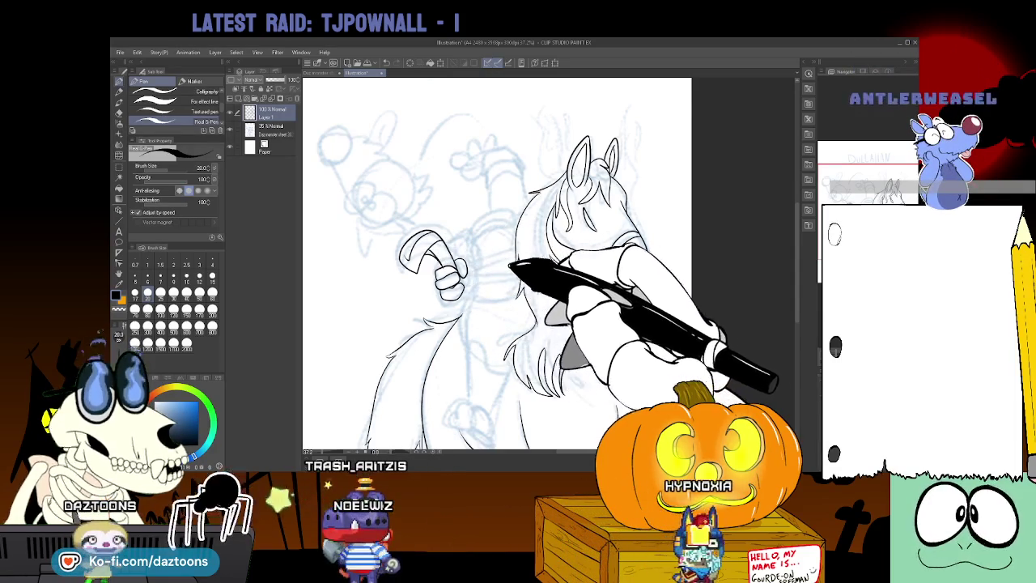
# Ink the reins from the rider's hand to the horse's mouth, erasing stray strokes
pyautogui.press('e')
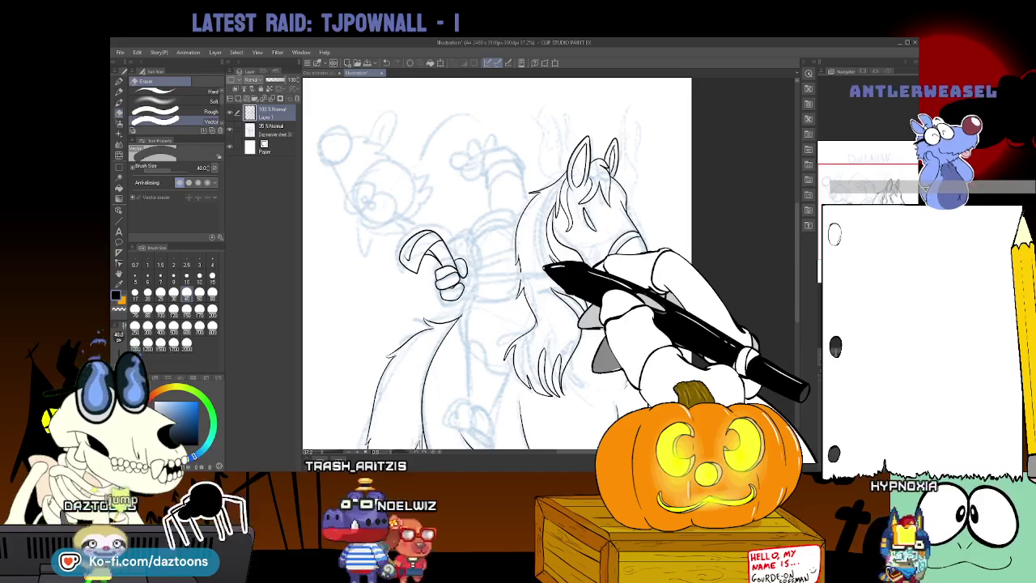
pyautogui.press('p')
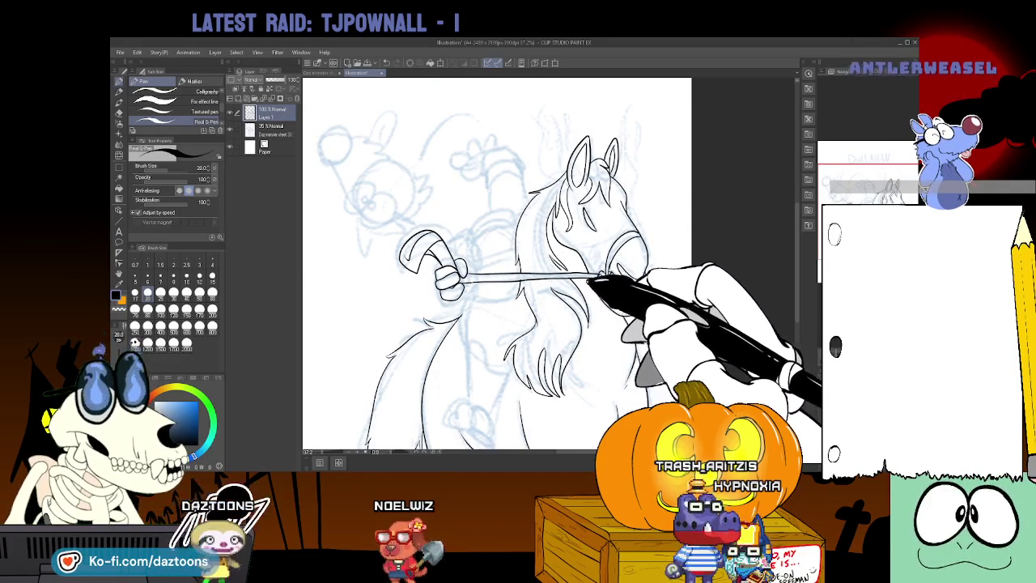
pyautogui.press('p')
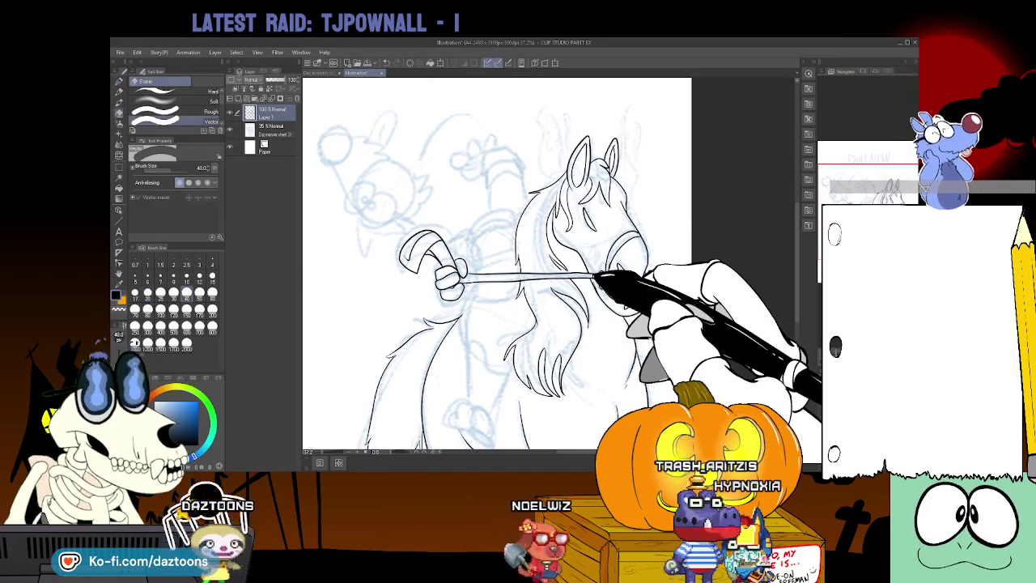
pyautogui.press('p')
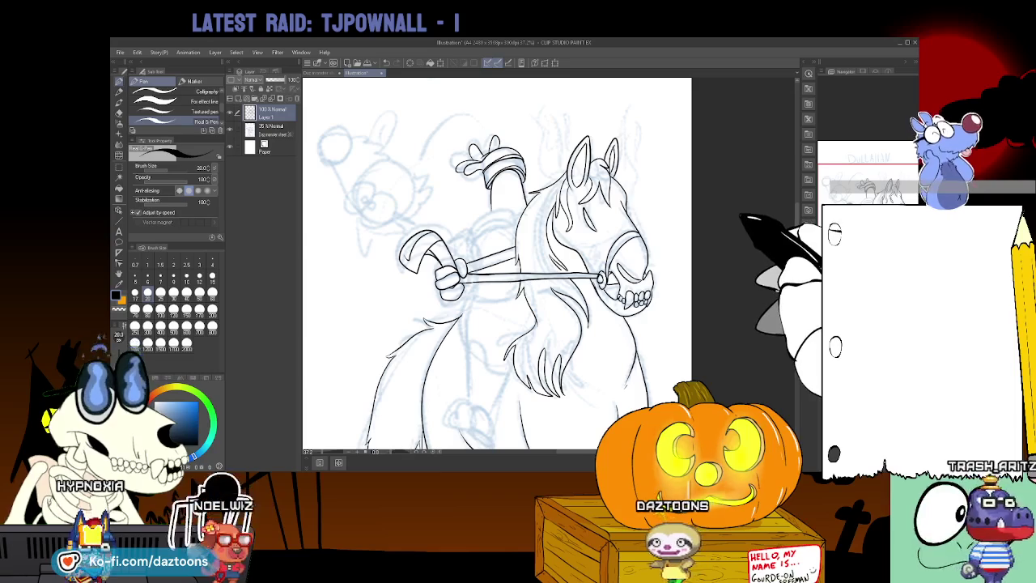
pyautogui.scroll(-2, 496, 263)
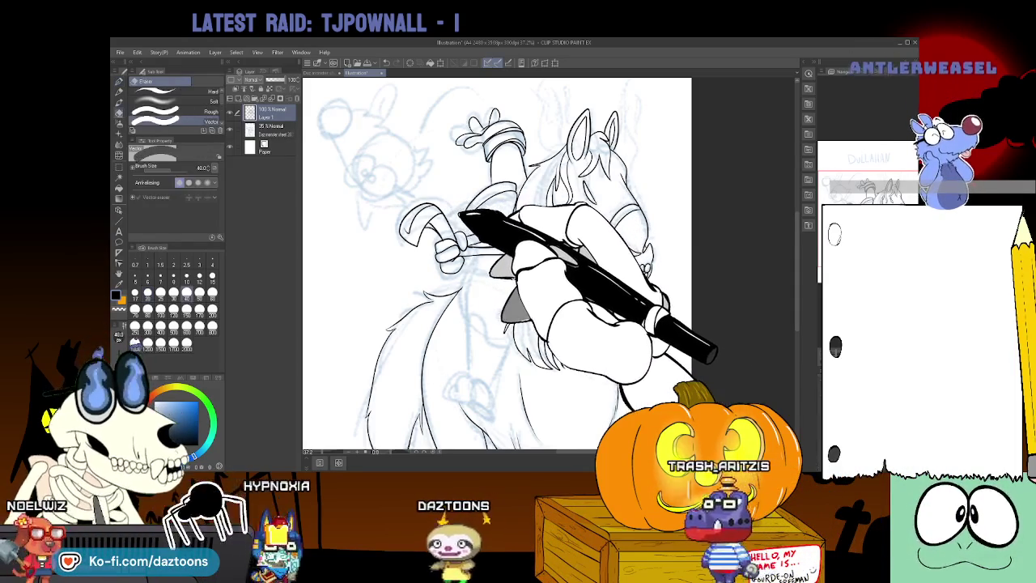
# Ink the rider's raised arm, torso straps and a front hoof, cleaning up with the eraser
pyautogui.press('e')
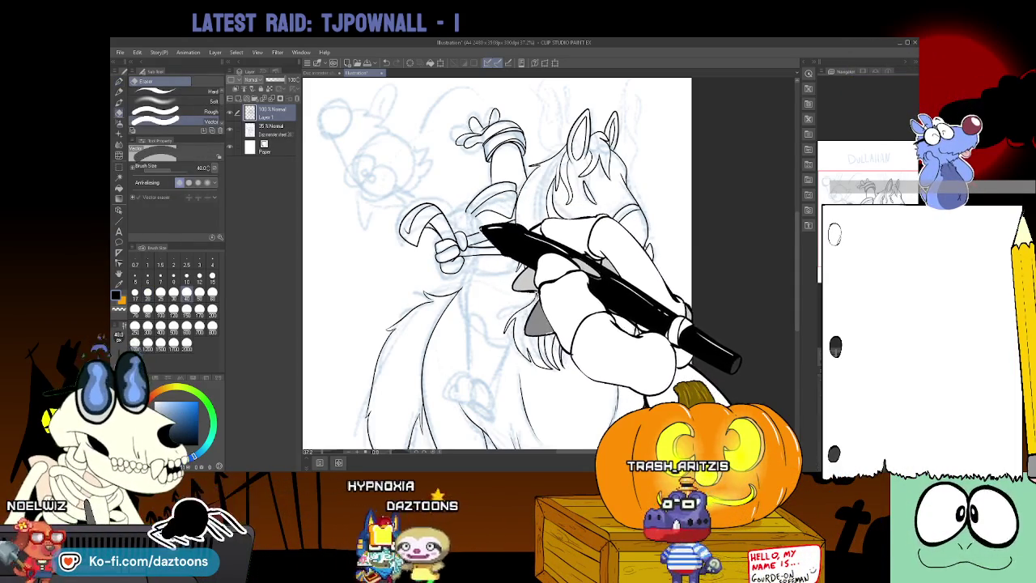
pyautogui.press('p')
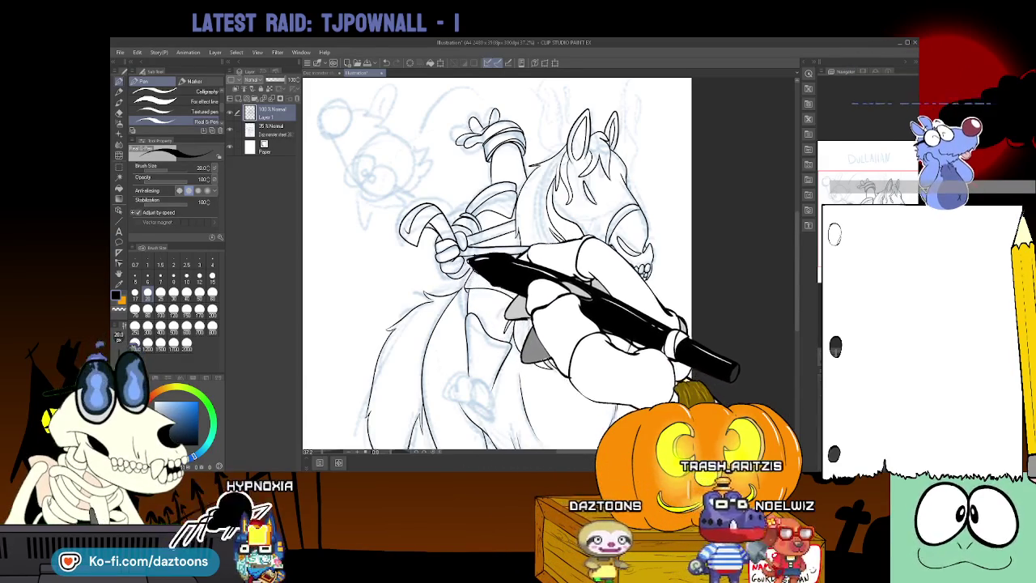
pyautogui.scroll(-3, 497, 263)
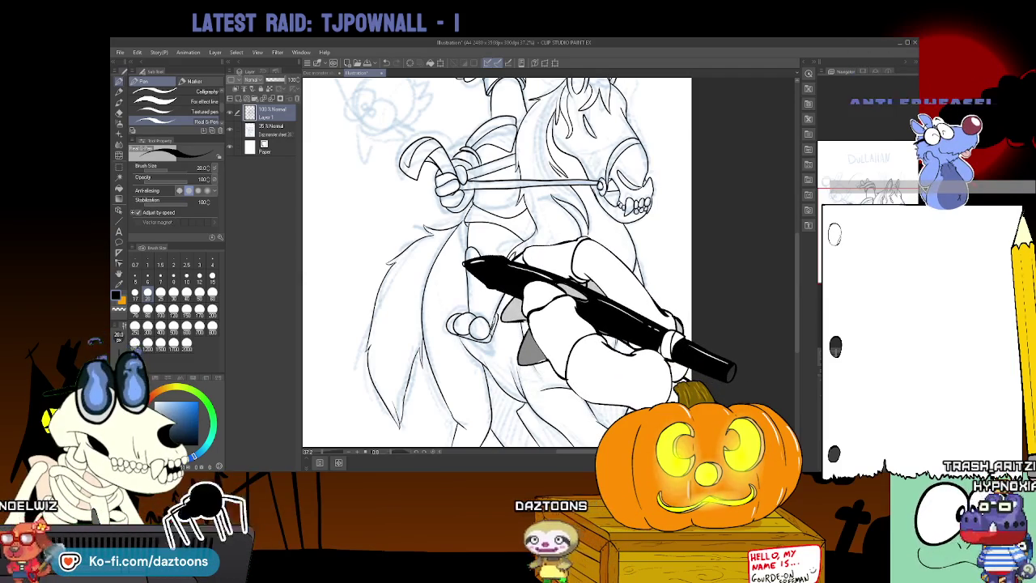
pyautogui.scroll(2, 497, 263)
pyautogui.scroll(3, 497, 263)
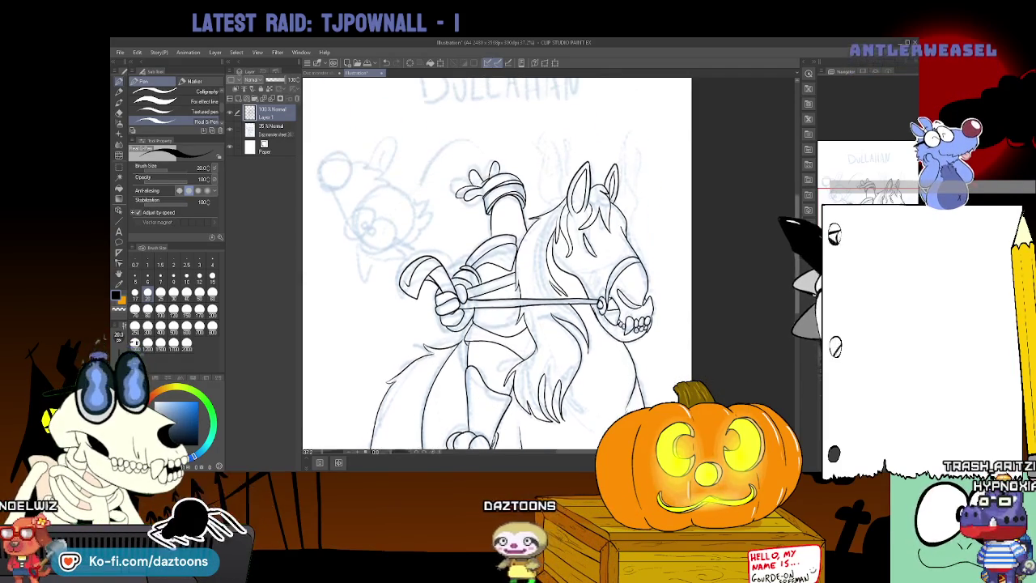
# Ink the horse's bridle, the rein to the rider's hands, long mane strands and chest outline
pyautogui.scroll(2, 497, 263)
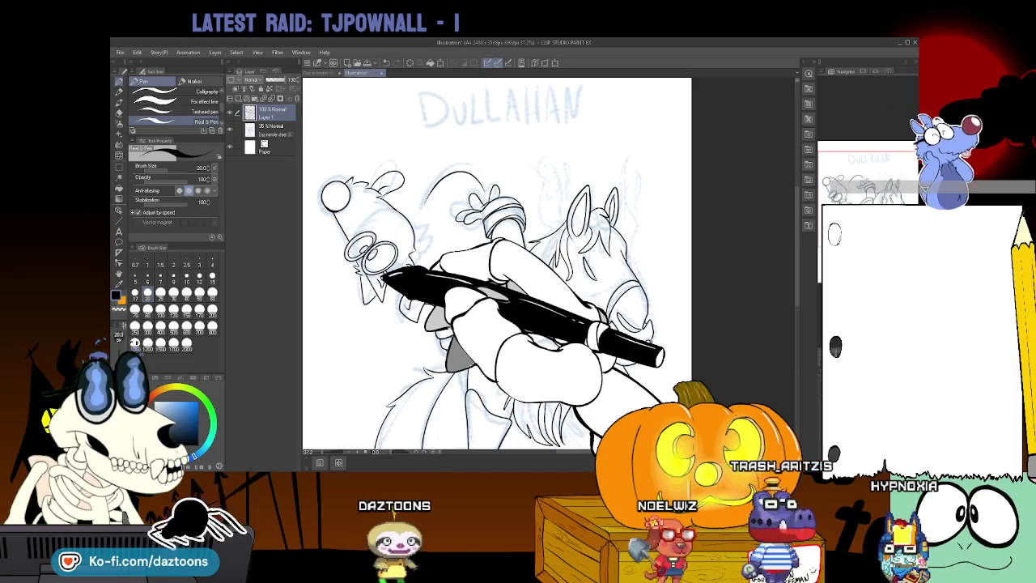
pyautogui.press('p')
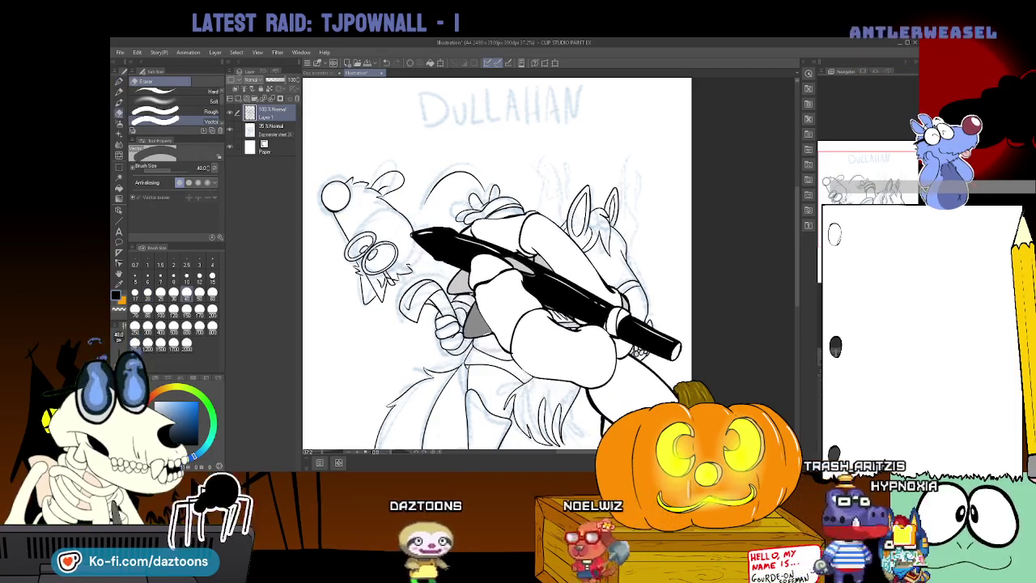
pyautogui.press('p')
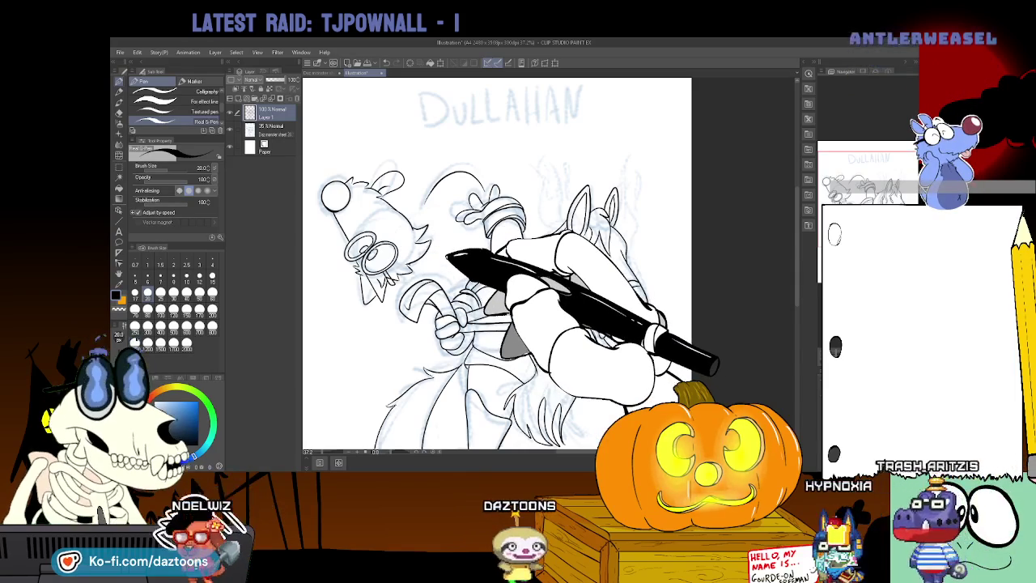
pyautogui.scroll(-3, 497, 263)
pyautogui.scroll(-2, 496, 263)
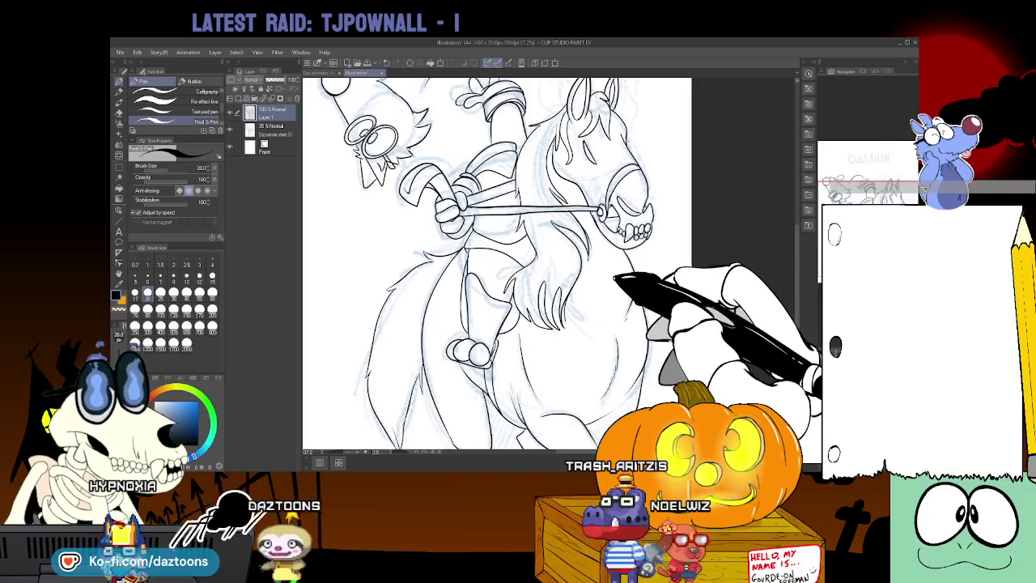
# Ink more mane strands beside the rider's leg, plus the horse's chest and front-leg outlines
pyautogui.press('e')
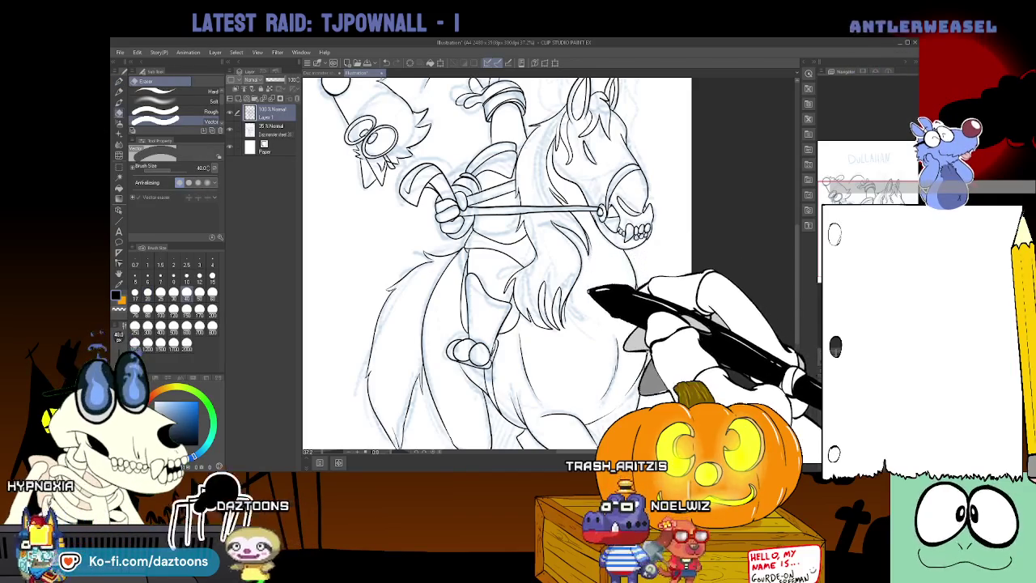
pyautogui.press('p')
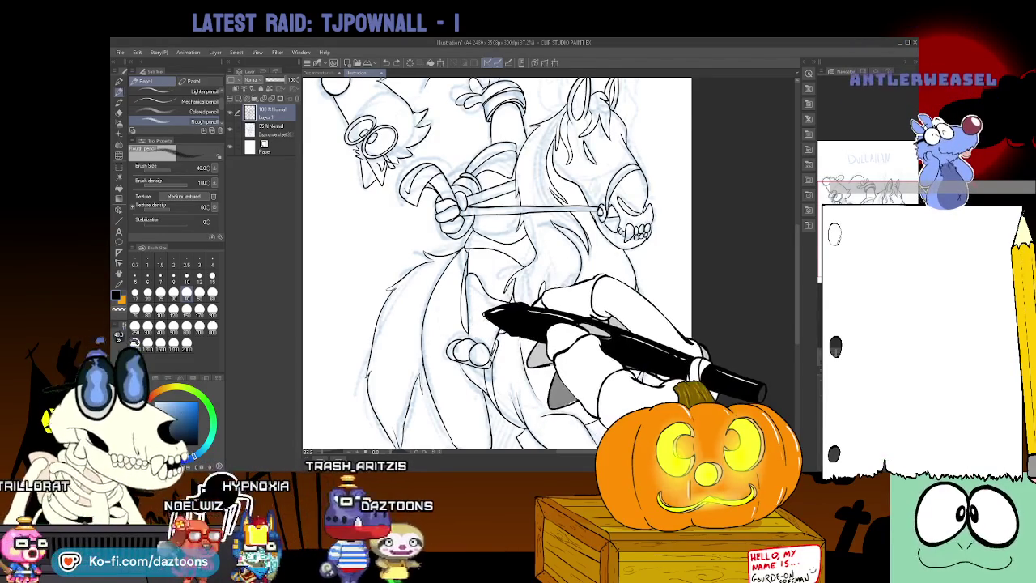
pyautogui.press('p')
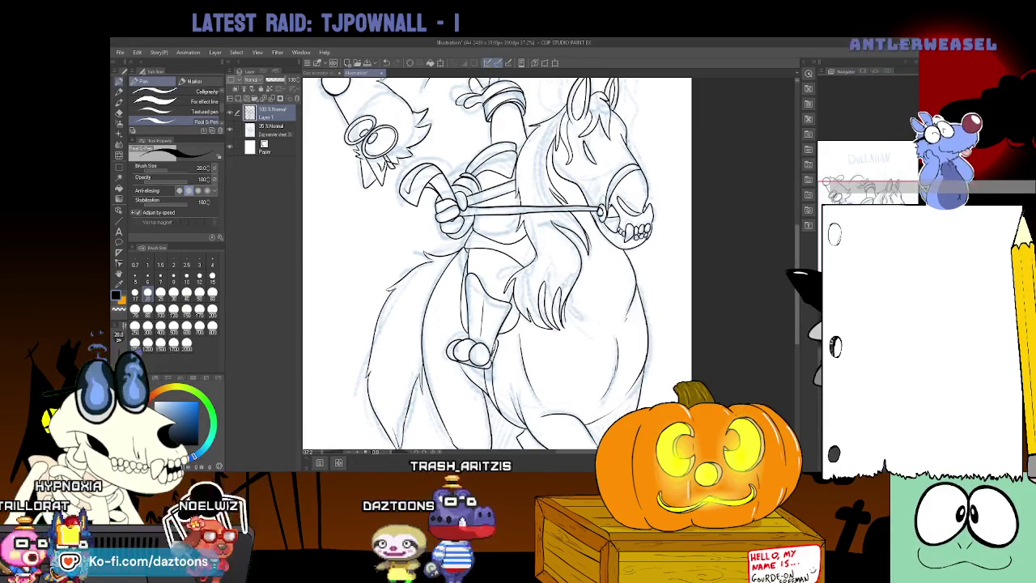
pyautogui.scroll(3, 497, 263)
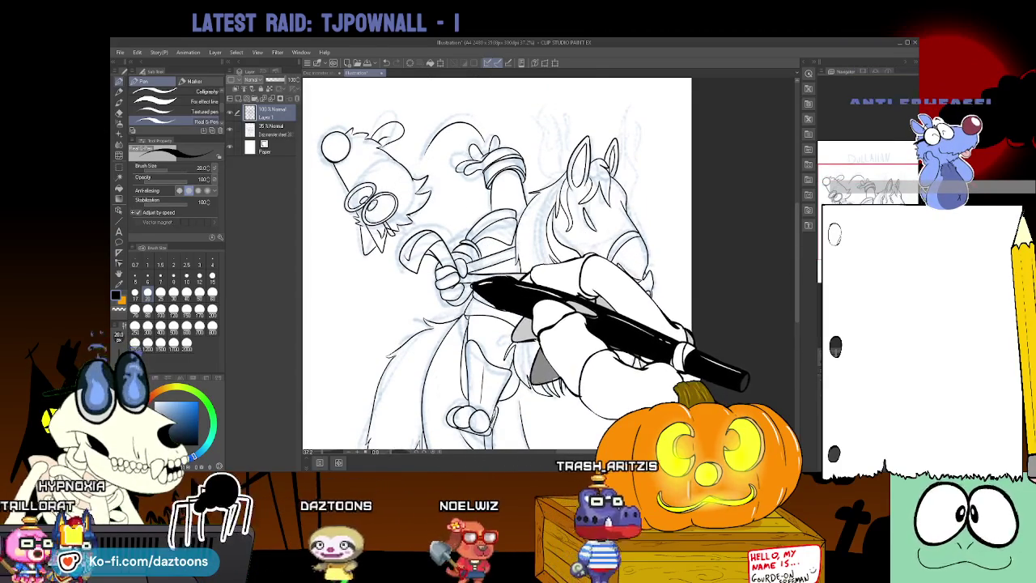
# Ink the rein from the rider's hand to the horse's mouth, erasing stray bits
pyautogui.moveTo(466, 275); pyautogui.dragTo(603, 279)
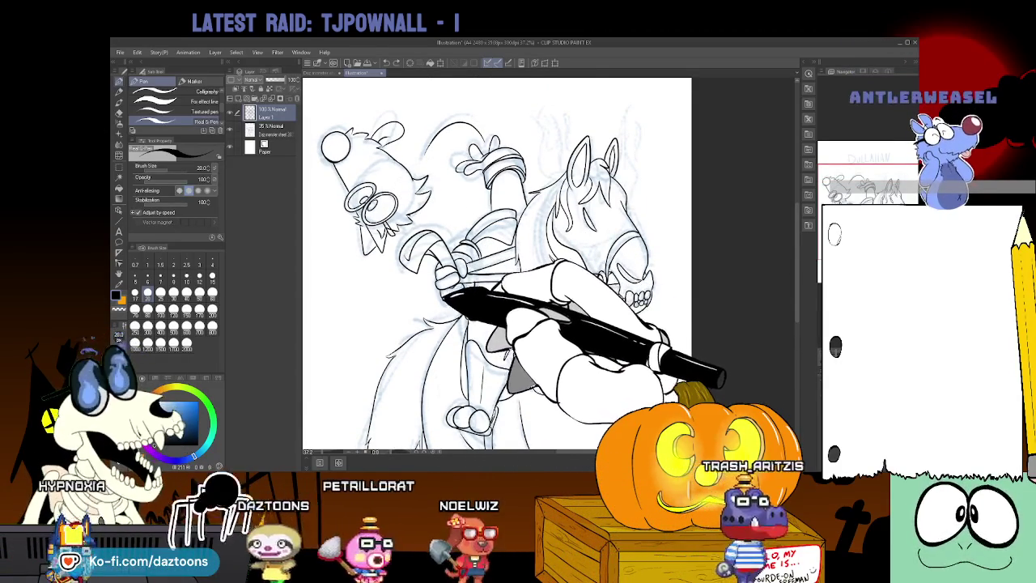
pyautogui.press('e')
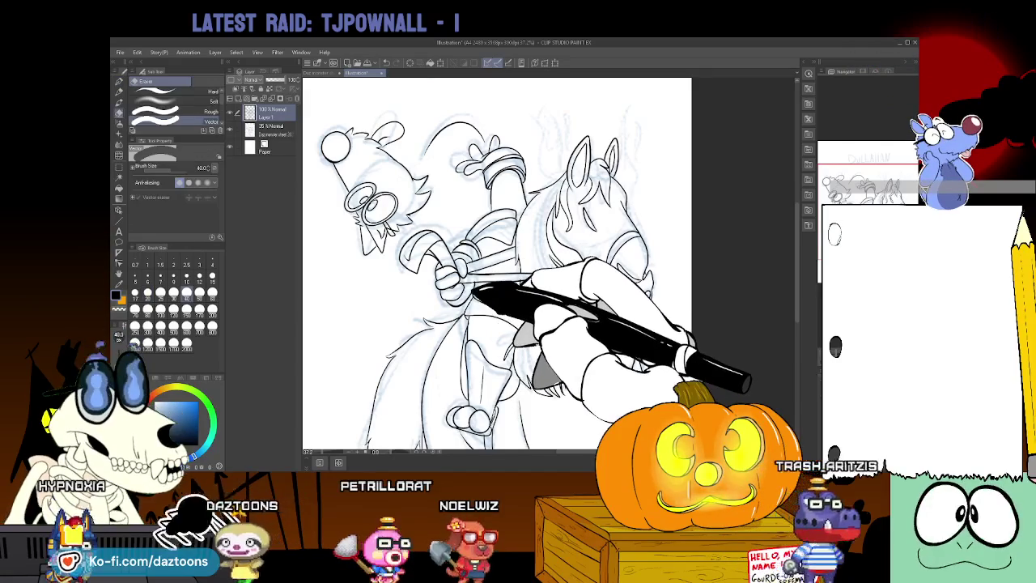
pyautogui.press('p')
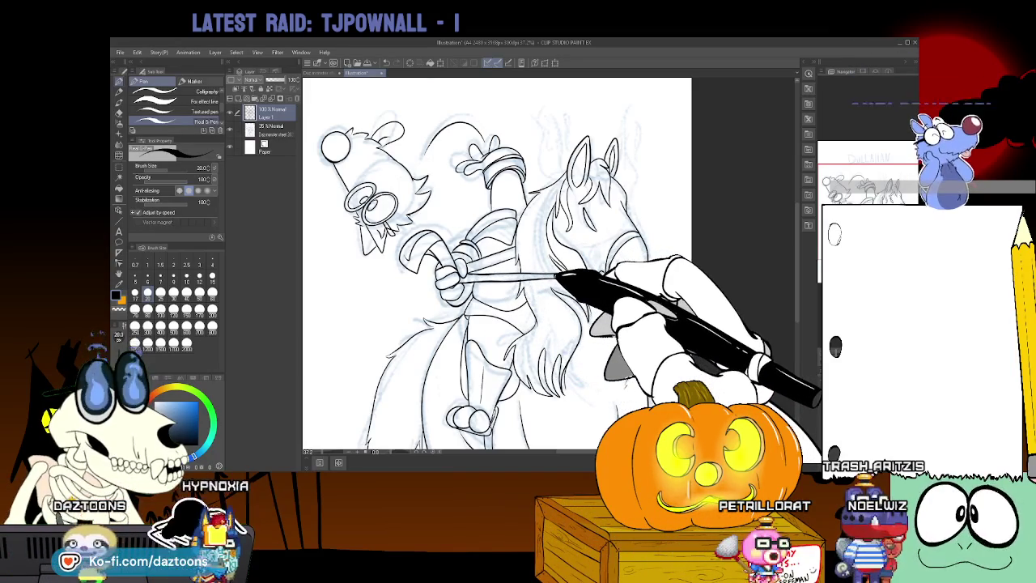
# Tilt the canvas slightly, then fill the rider's glasses-eyes black using Fill (Refer other layers)
pyautogui.scroll(-2, 497, 263)
pyautogui.scroll(-2, 496, 263)
pyautogui.scroll(1, 497, 263)
pyautogui.scroll(1, 496, 263)
pyautogui.scroll(1, 497, 263)
pyautogui.moveTo(497, 263); pyautogui.dragTo(497, 255)
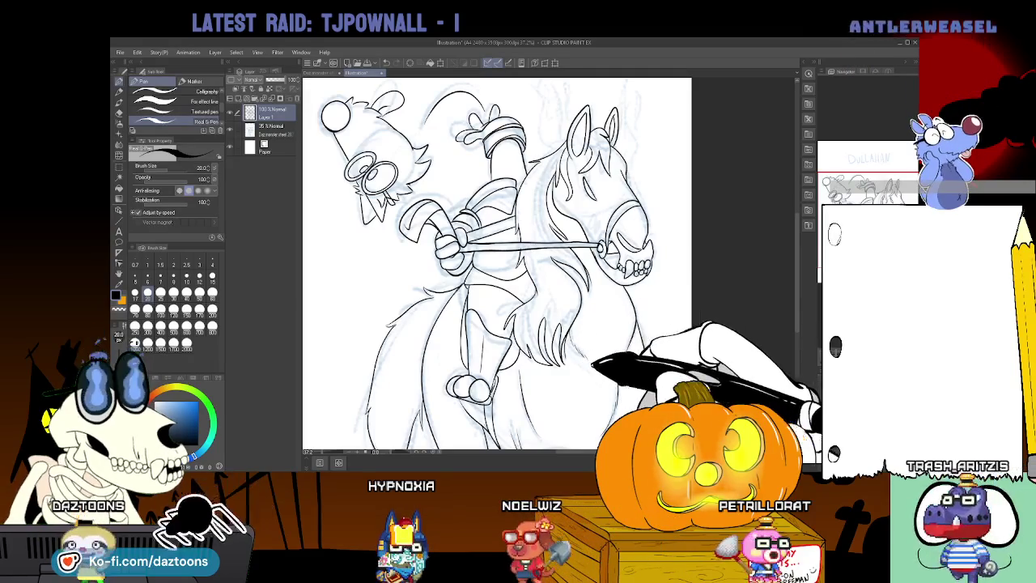
pyautogui.moveTo(496, 263); pyautogui.dragTo(497, 280)
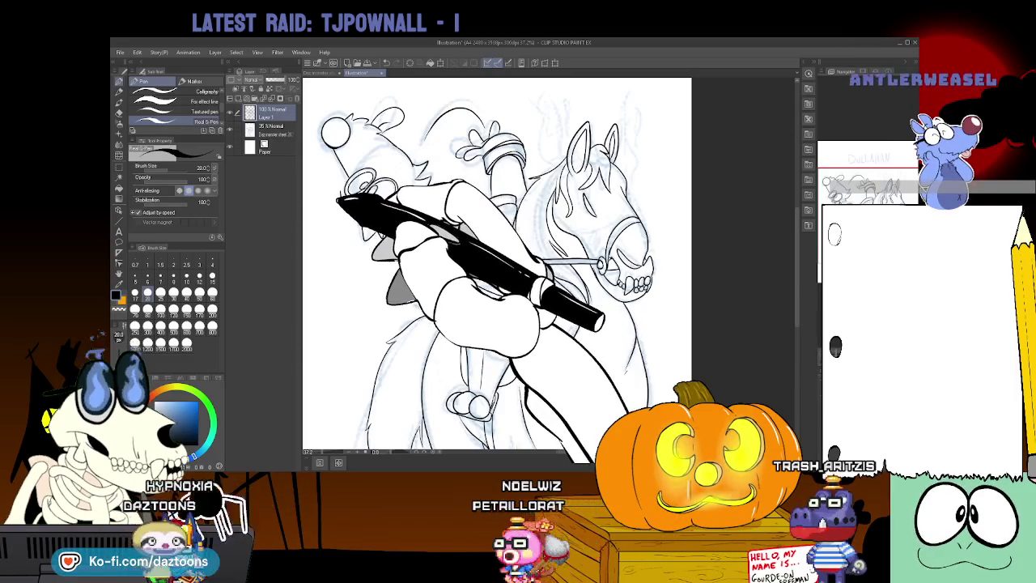
pyautogui.press('g')
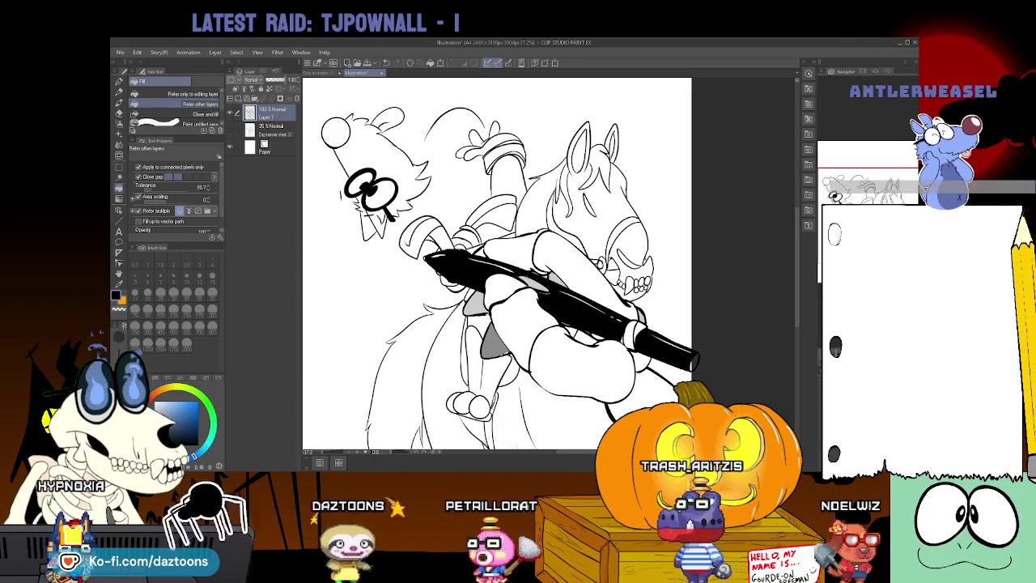
# Swap the main colour from black to white and return to the Real G-Pen
pyautogui.press('x')
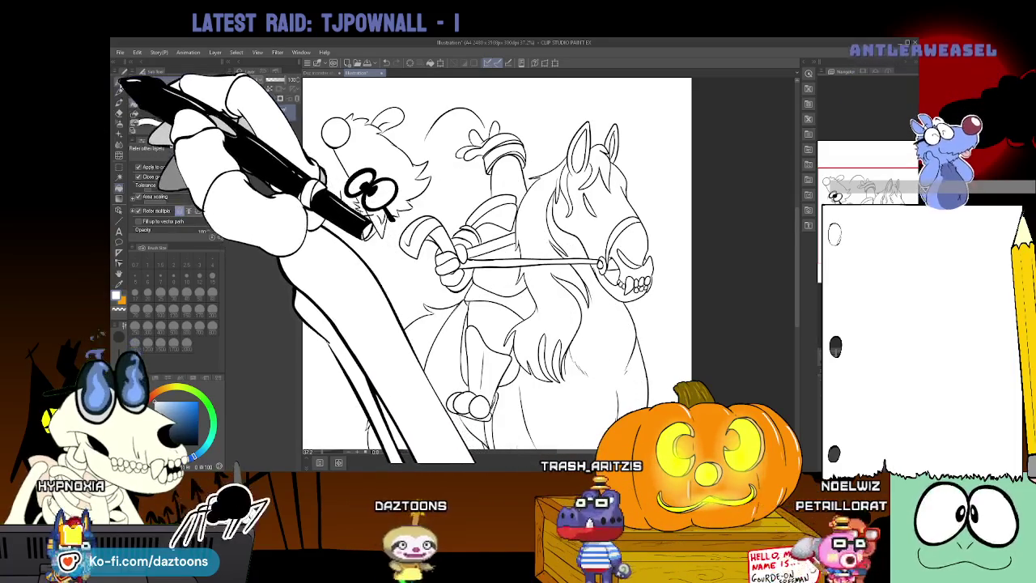
pyautogui.press('p')
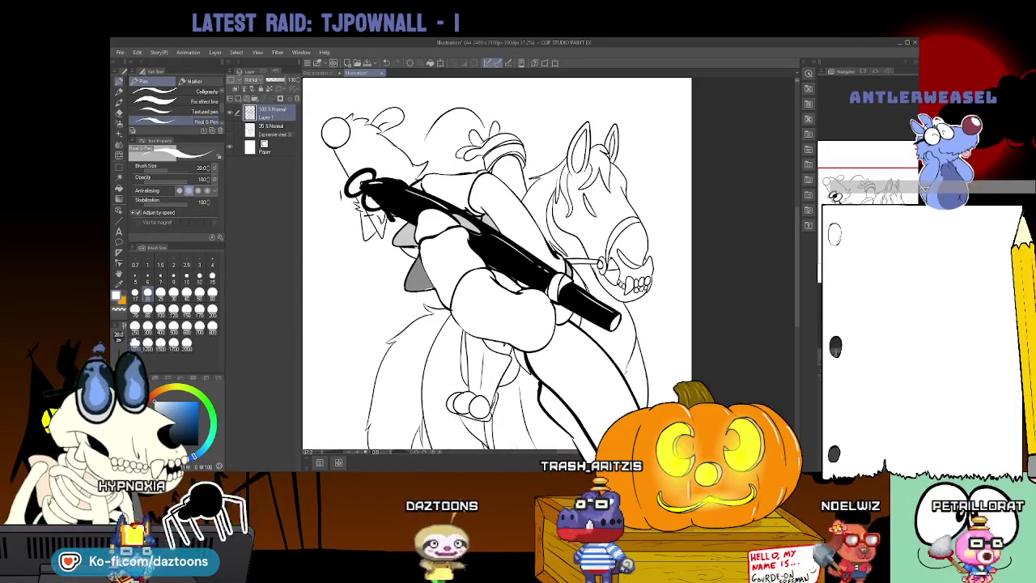